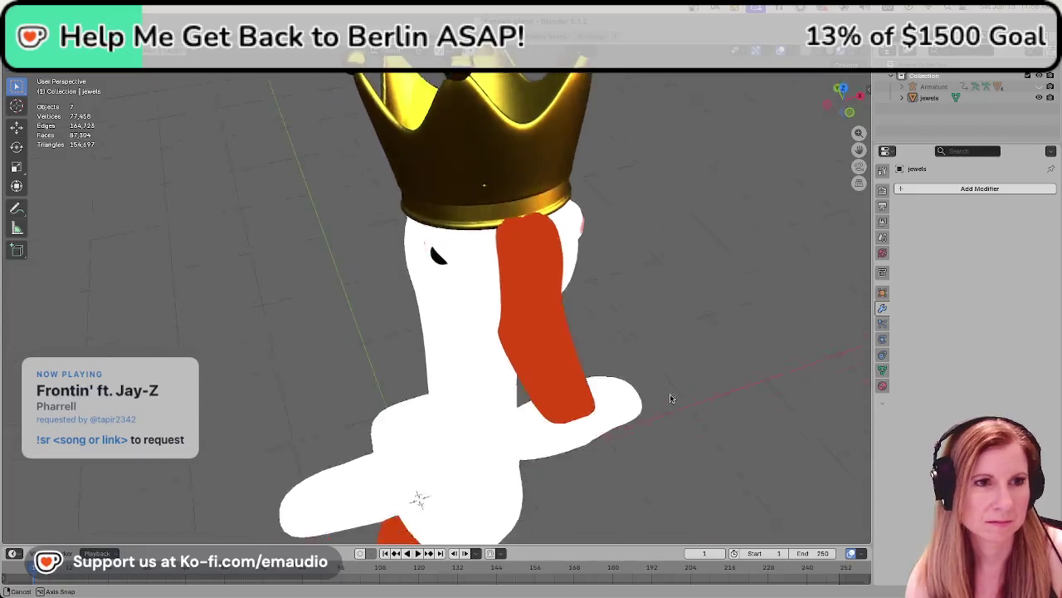
- Select the crown and move it about 0.019 m along Y
left_click(458, 249)
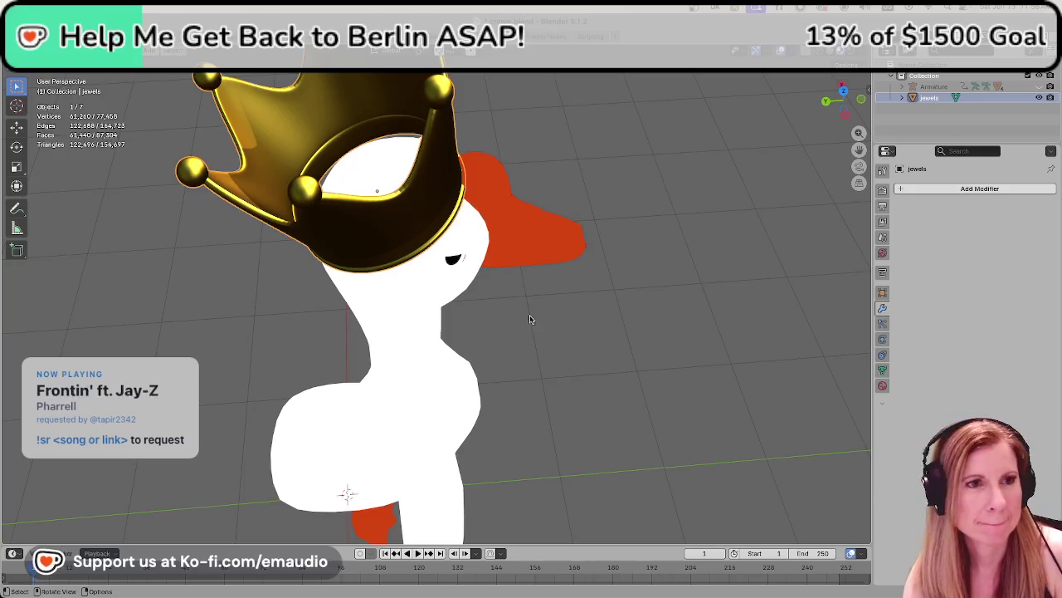
middle_click_drag(531, 318, 524, 316)
key("g")
key("y")
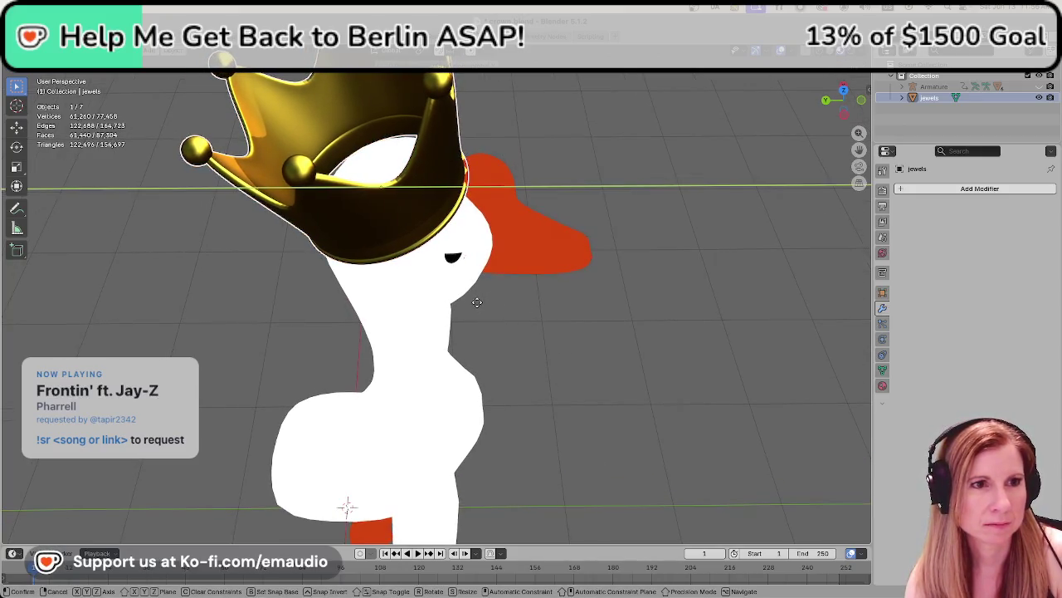
left_click(474, 302)
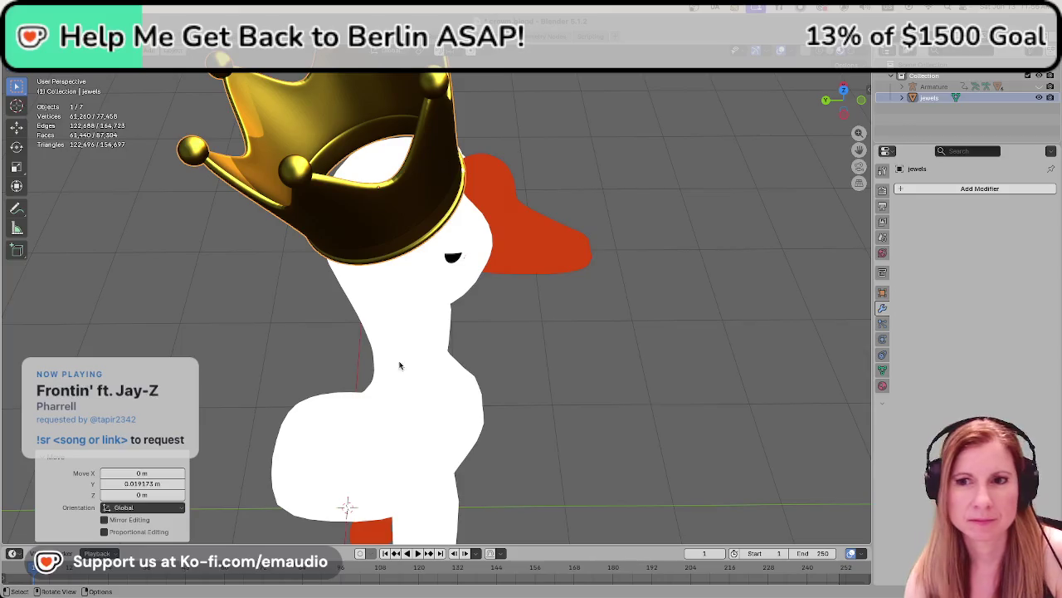
- Orbit around the goose to check the crown's fit, then reselect the crown
mouse_move(206, 311)
middle_mouse_down()
mouse_move(655, 272)
mouse_move(693, 353)
middle_mouse_up()
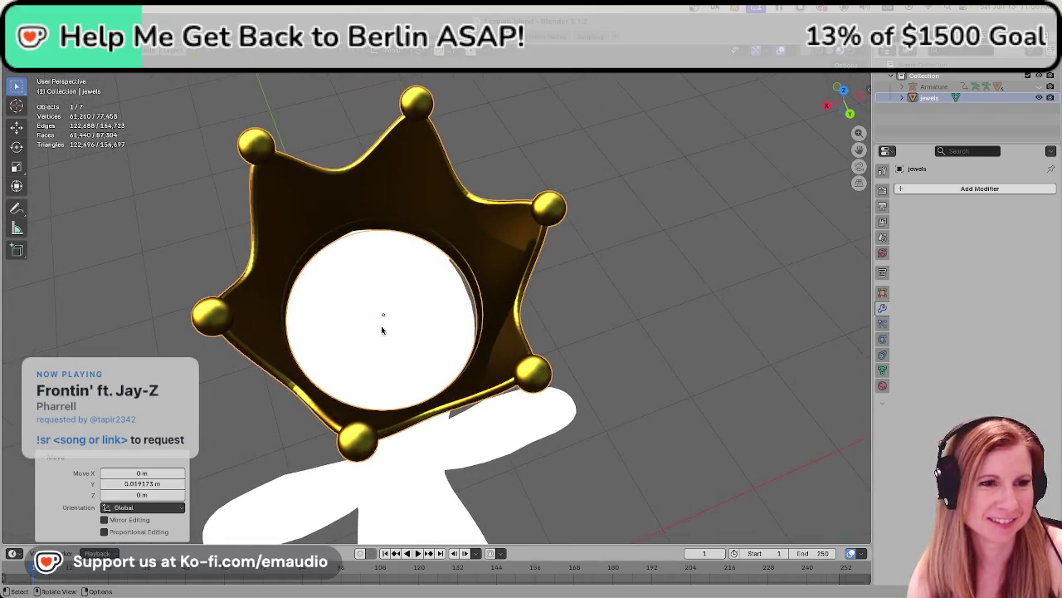
middle_click_drag(693, 353, 402, 395)
scroll(402, 395, "down", 5)
middle_click_drag(590, 355, 569, 373)
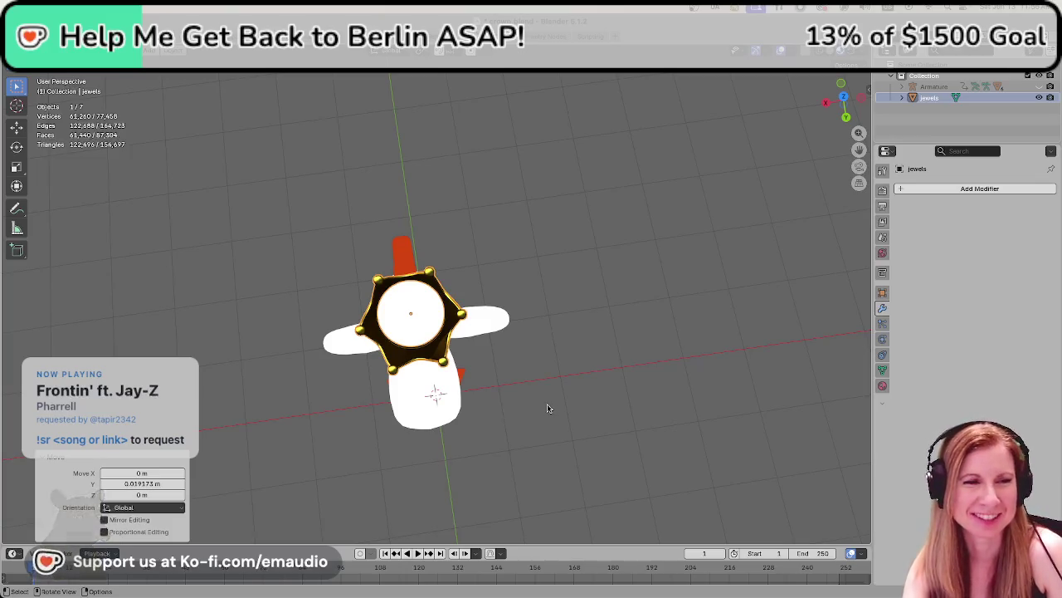
left_click(245, 387)
mouse_move(244, 387)
middle_mouse_down()
mouse_move(463, 267)
mouse_move(365, 333)
middle_mouse_up()
middle_click_drag(597, 277, 585, 307)
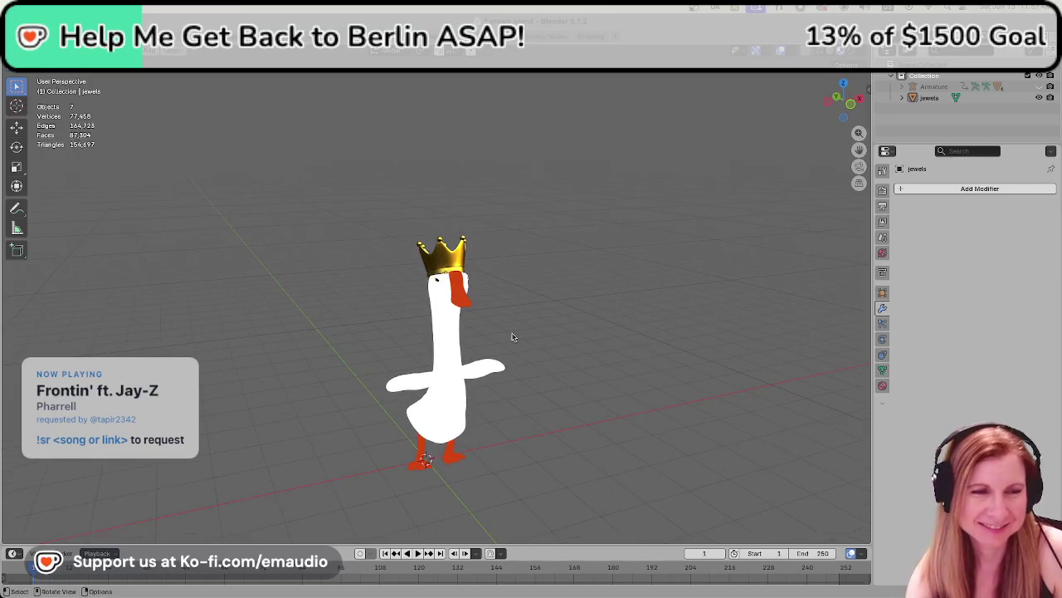
left_click(447, 264)
- Zoom in on the head and shift the crown along Y
scroll(348, 316, "up", 3)
scroll(356, 344, "up", 3)
mouse_move(343, 332)
middle_mouse_down()
mouse_move(424, 312)
mouse_move(350, 309)
middle_mouse_up()
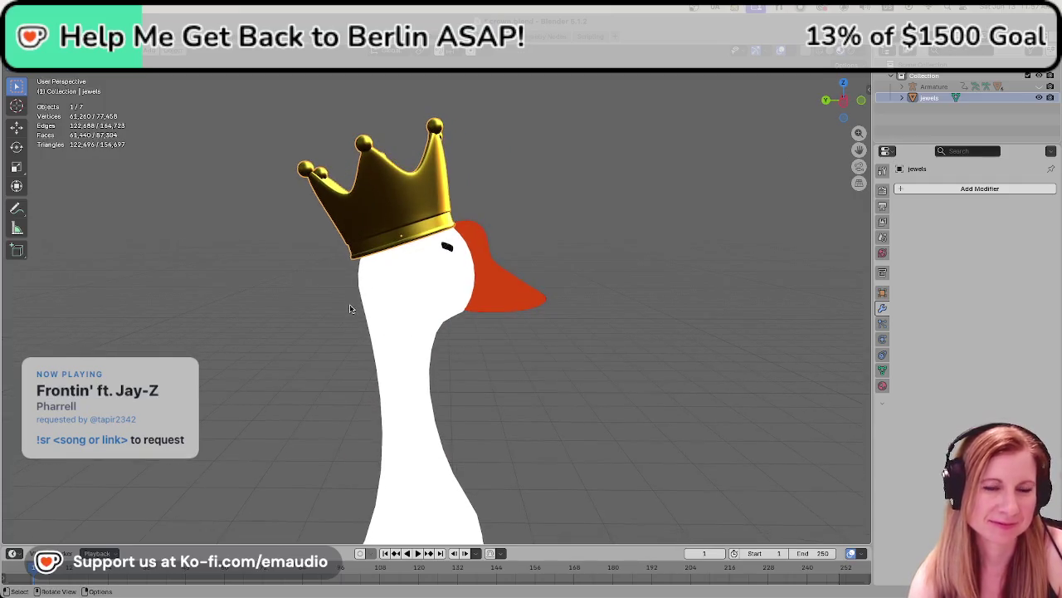
key("g")
key("y")
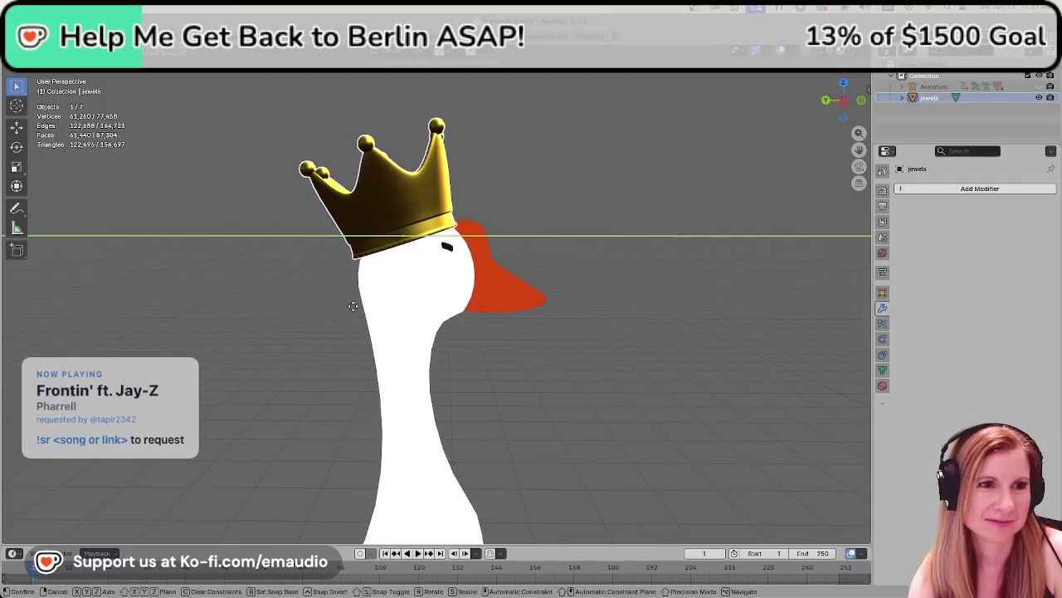
left_click(355, 306)
- Reselect the crown and adjust its height along Z
middle_click_drag(540, 238, 469, 297)
scroll(468, 296, "up", 3)
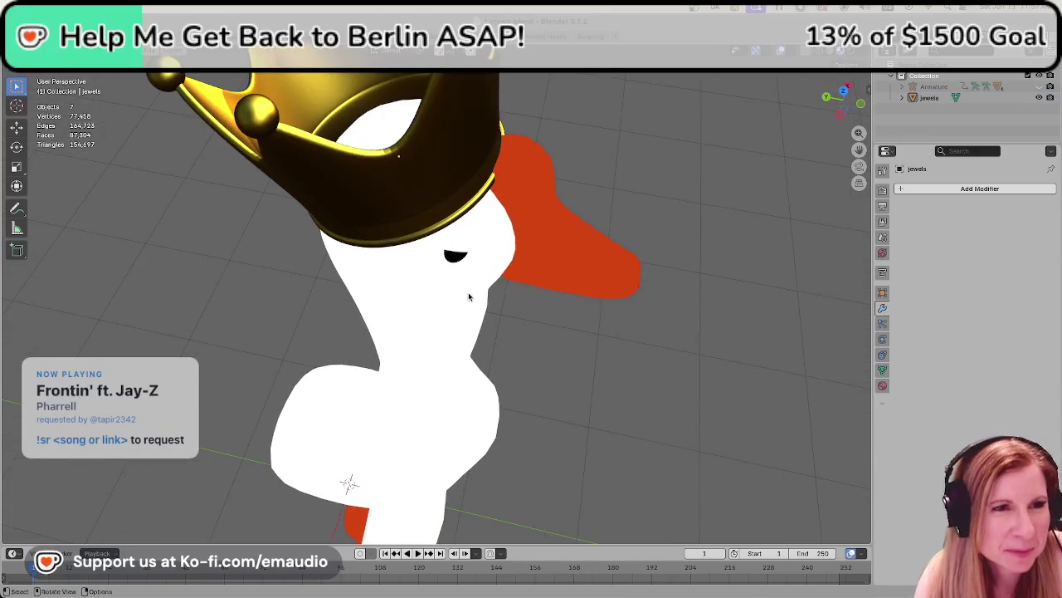
left_click(424, 176)
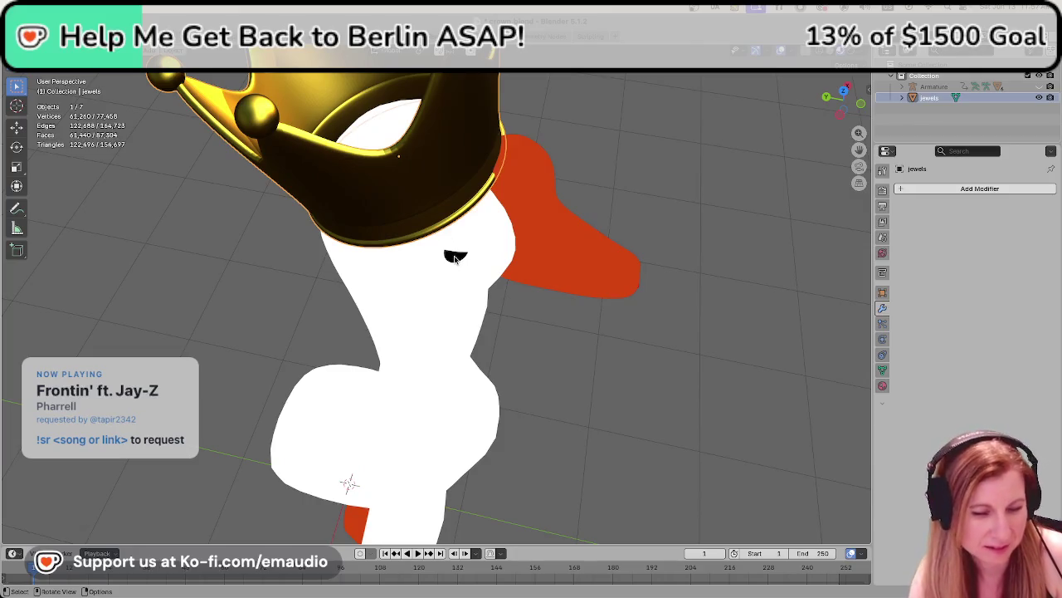
key("g")
key("z")
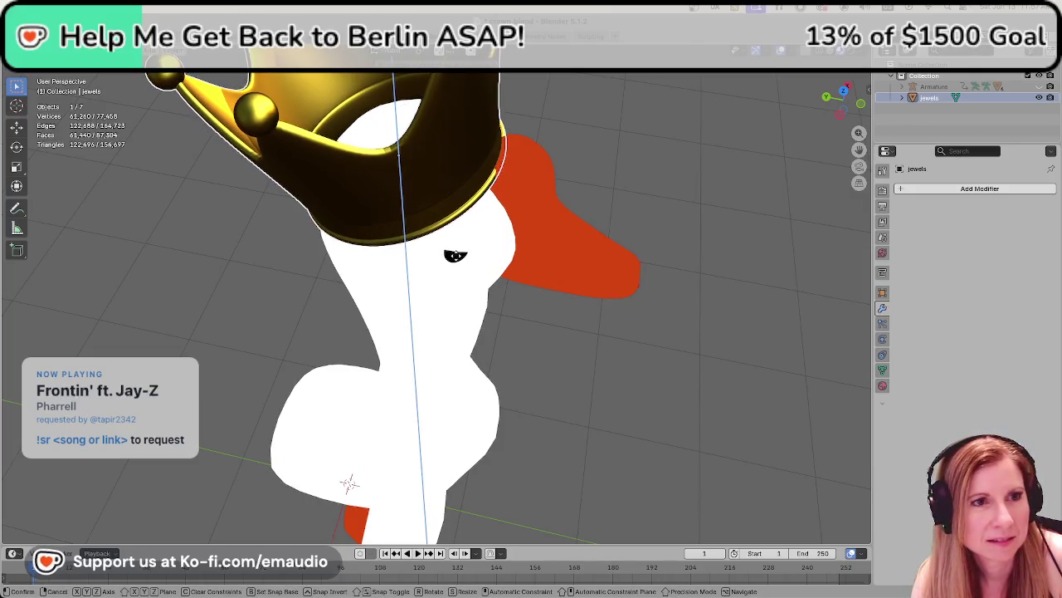
left_click(456, 367)
- From a side view, nudge the crown along Y and lower it slightly along Z
mouse_move(455, 367)
middle_mouse_down()
mouse_move(497, 286)
mouse_move(588, 268)
mouse_move(689, 229)
mouse_move(752, 273)
mouse_move(731, 266)
mouse_move(723, 246)
mouse_move(700, 253)
mouse_move(689, 261)
mouse_move(730, 301)
mouse_move(621, 321)
middle_mouse_up()
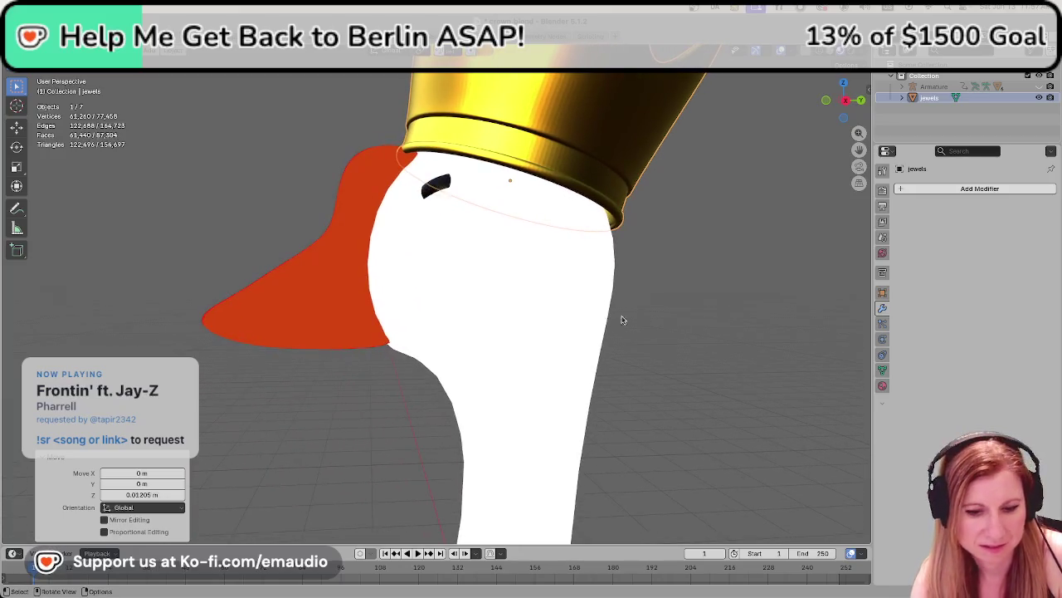
key("g")
key("y")
left_click(562, 321)
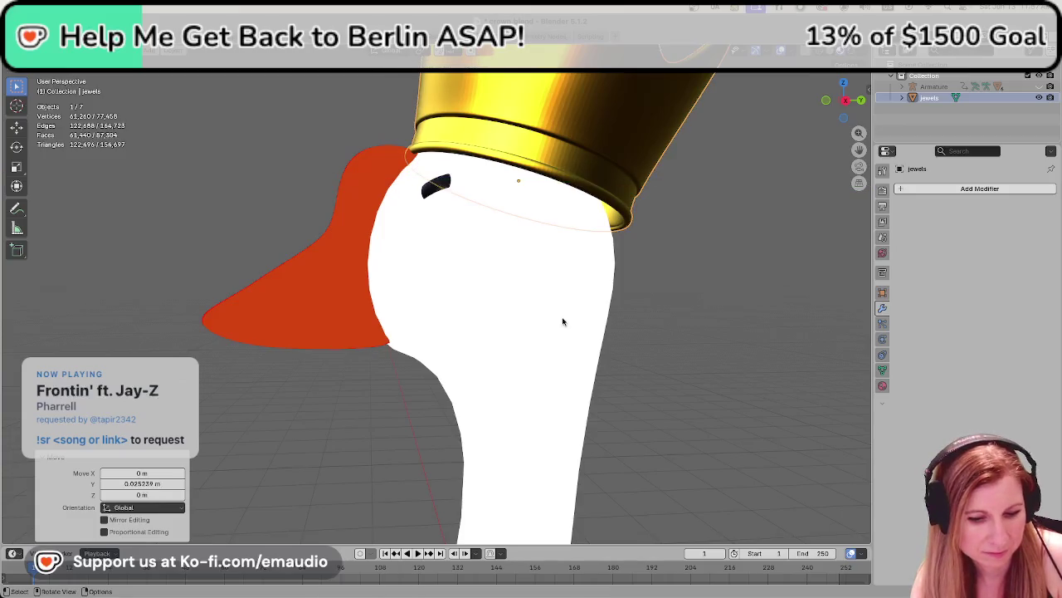
key("g")
key("z")
left_click(568, 337)
- Tilt the crown by 4.46° and readjust its vertical position
key("r")
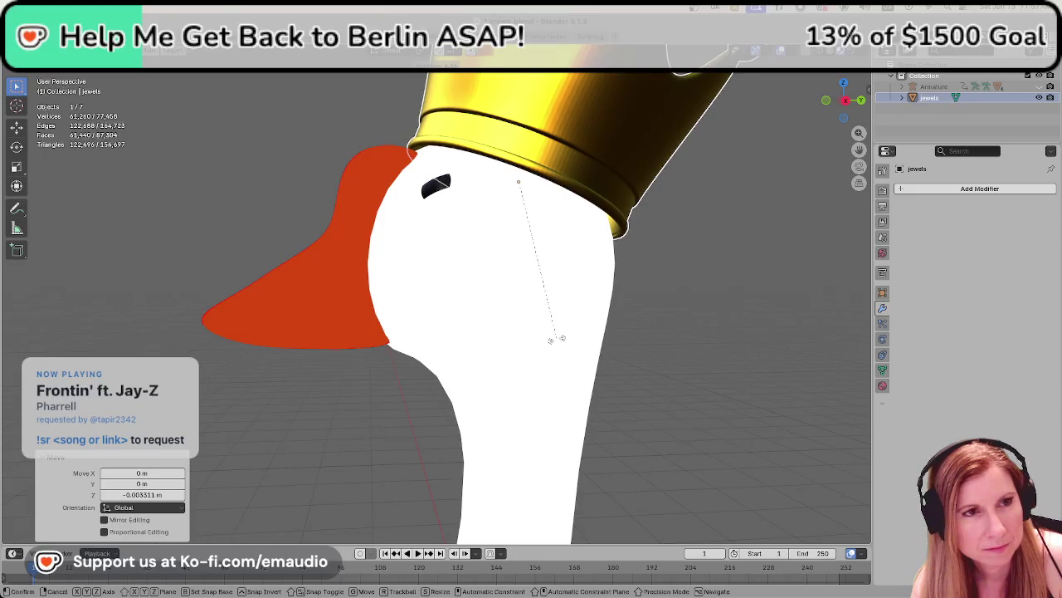
left_click(557, 337)
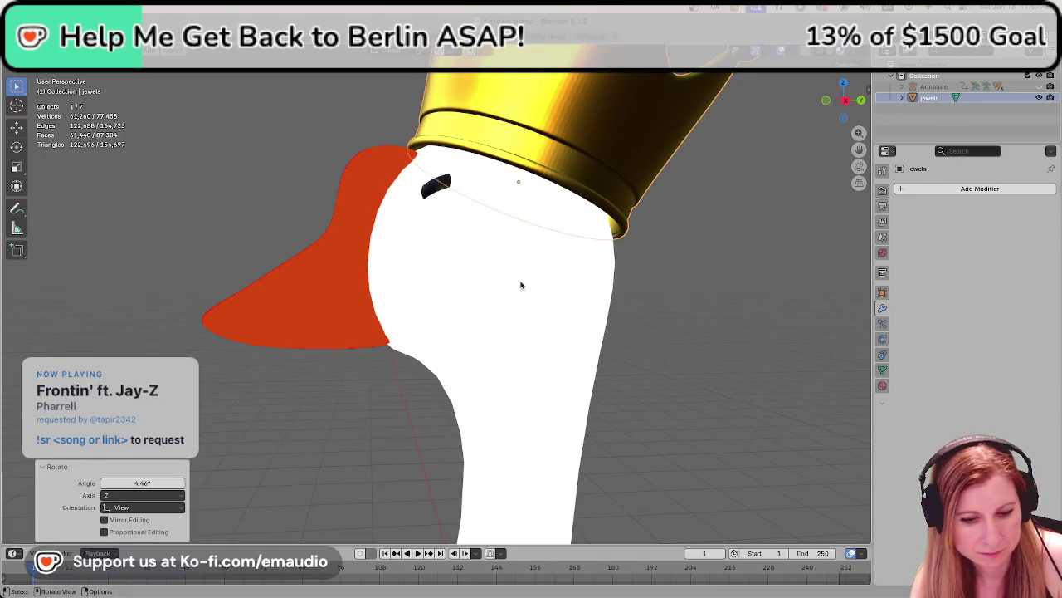
key("g")
key("z")
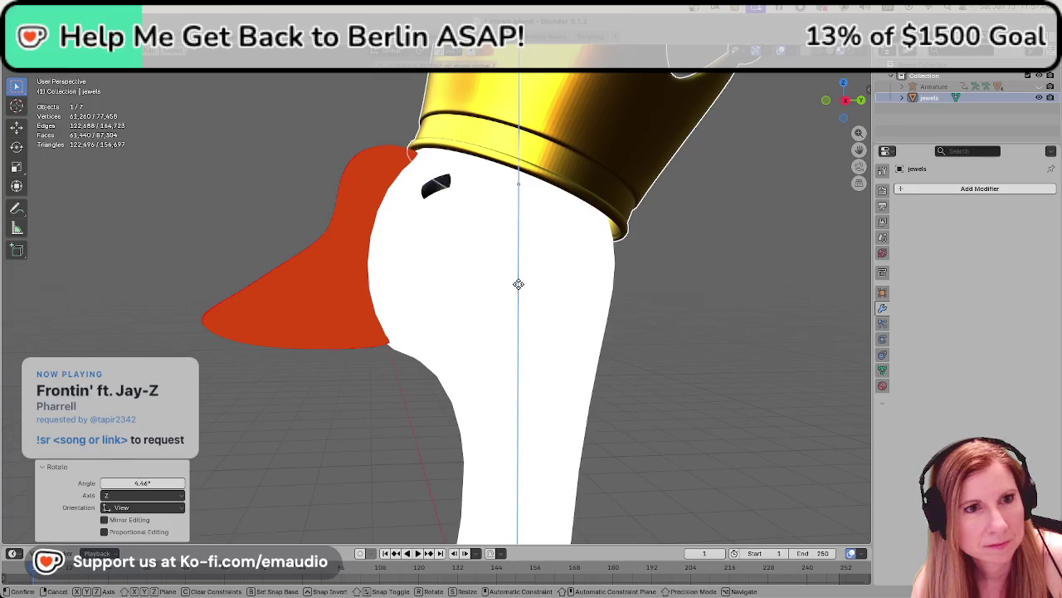
left_click(520, 284)
- Orbit around the whole goose to check the crown's fit, then reselect the crown
scroll(520, 287, "down", 5)
mouse_move(448, 289)
middle_mouse_down()
mouse_move(386, 290)
mouse_move(626, 304)
middle_mouse_up()
left_click(664, 398)
mouse_move(664, 399)
middle_mouse_down()
mouse_move(520, 408)
mouse_move(493, 395)
mouse_move(572, 396)
mouse_move(465, 299)
middle_mouse_up()
left_click(391, 207)
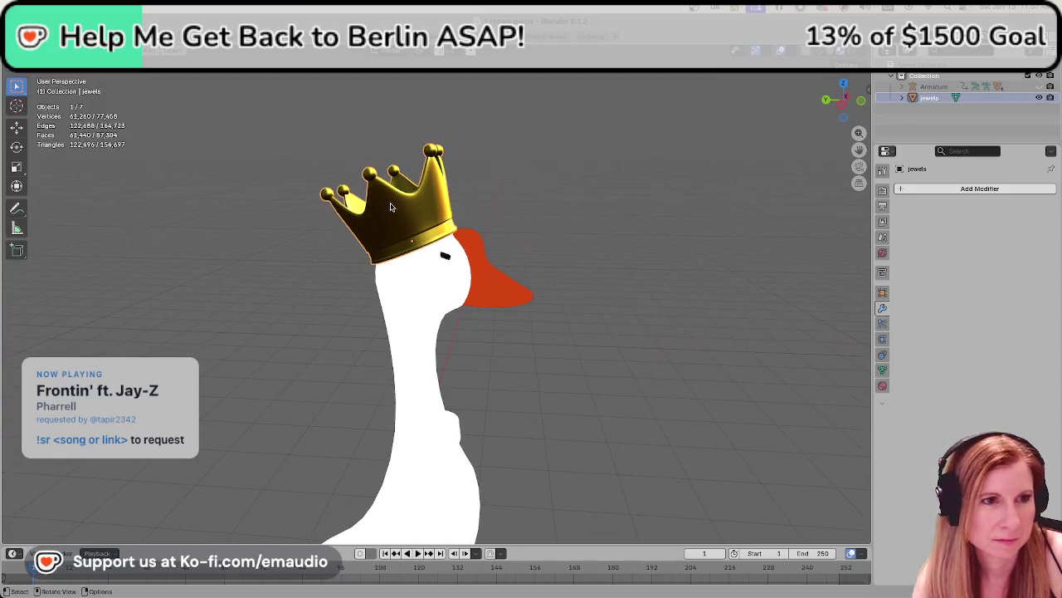
- Rotate the crown around Z to face forward and view it from the front
key("r")
key("z")
left_click(422, 283)
left_click(657, 271)
mouse_move(657, 271)
middle_mouse_down()
mouse_move(574, 401)
mouse_move(491, 325)
mouse_move(519, 357)
middle_mouse_up()
scroll(491, 325, "up", 5)
scroll(518, 356, "down", 5)
scroll(523, 358, "down", 2)
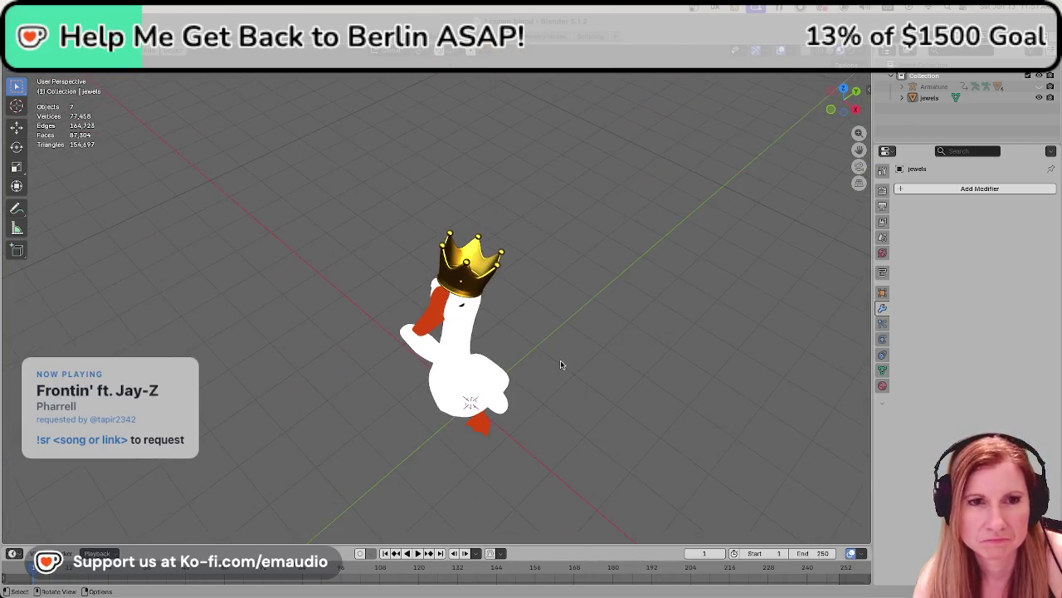
middle_click_drag(525, 421, 582, 369)
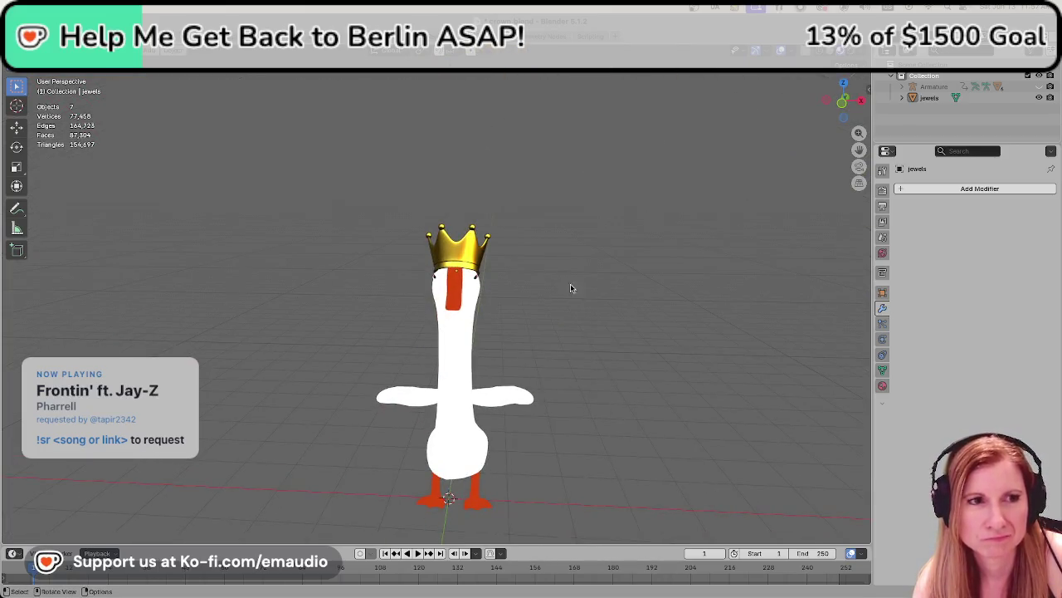
- Save crown.blend and inspect the crown on the head from front and side
key("ctrl+s")
scroll(498, 338, "up", 3)
scroll(496, 338, "up", 3)
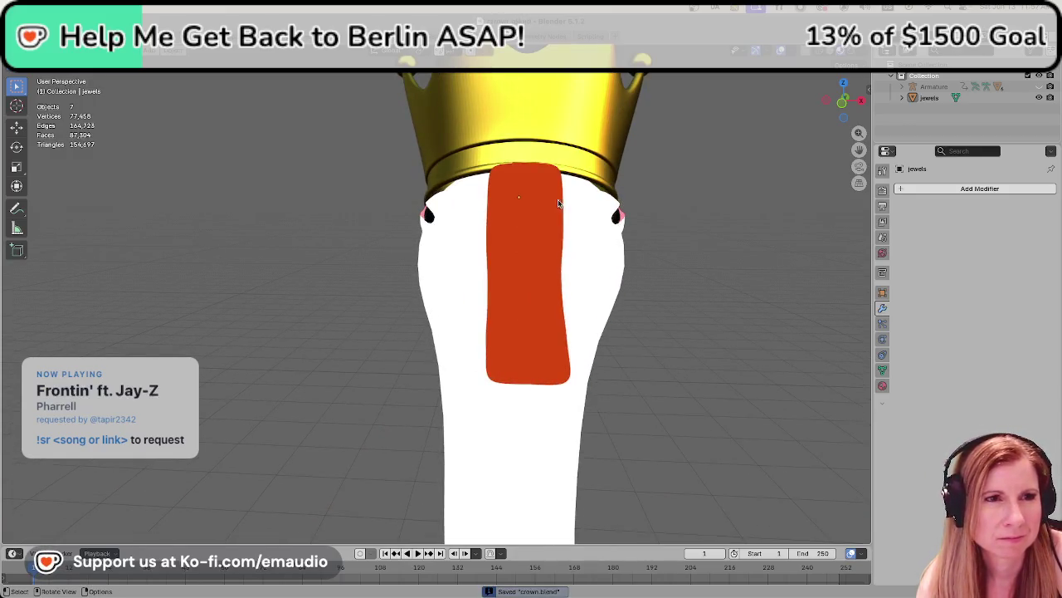
left_click(529, 133)
middle_click_drag(529, 133, 432, 289)
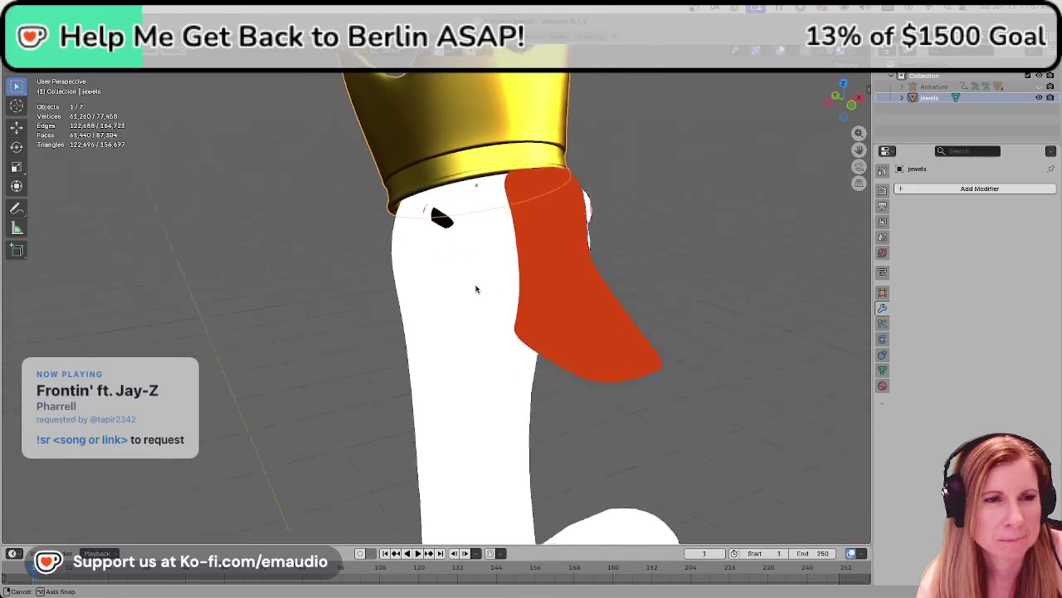
middle_click_drag(619, 342, 612, 344)
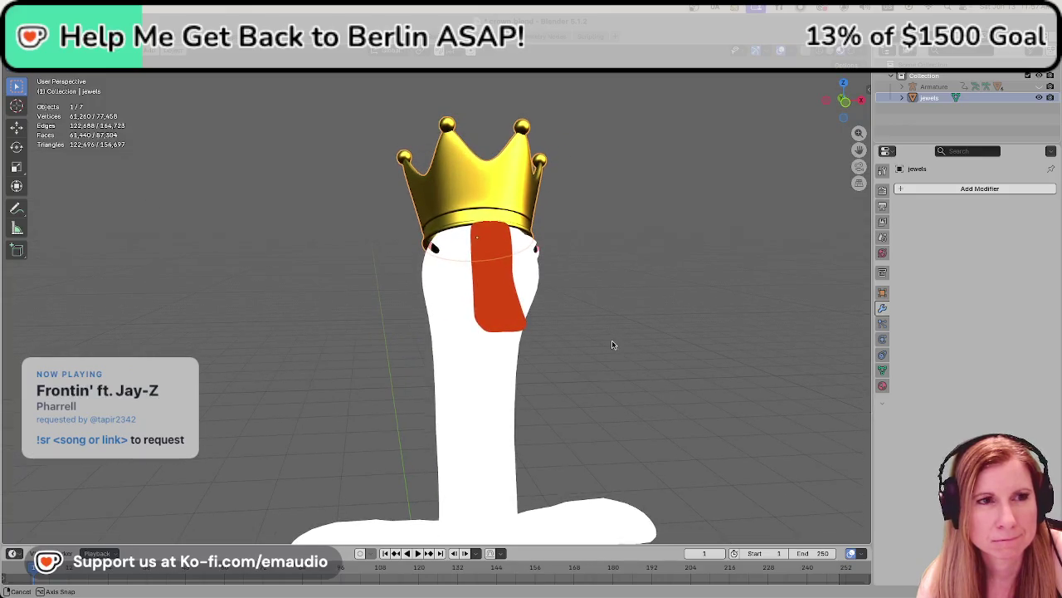
middle_click_drag(535, 338, 476, 330)
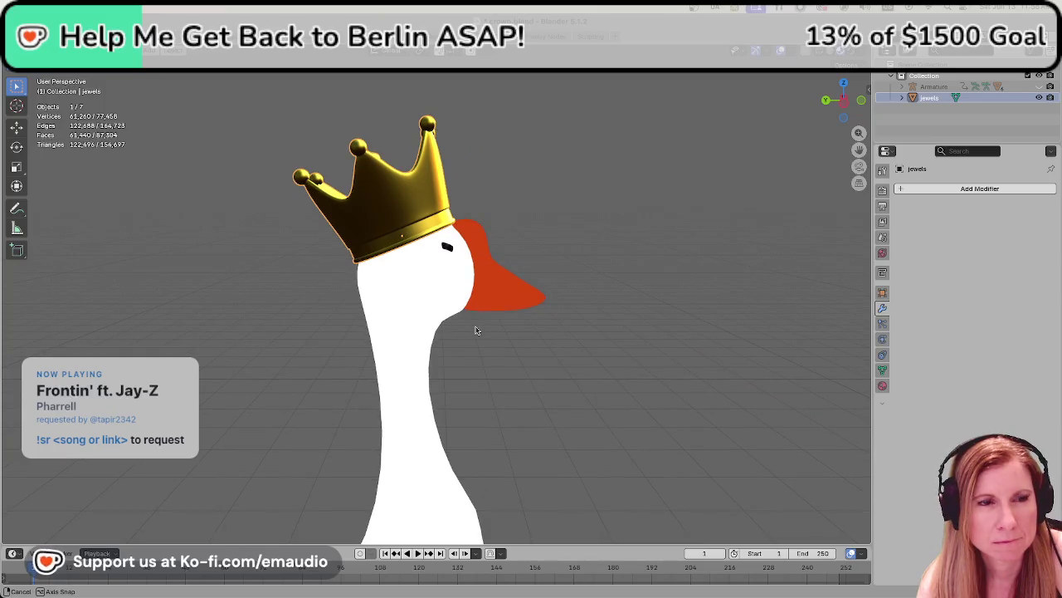
middle_click_drag(477, 330, 346, 339)
scroll(521, 301, "up", 5)
mouse_move(521, 300)
middle_mouse_down()
mouse_move(601, 349)
mouse_move(702, 319)
middle_mouse_up()
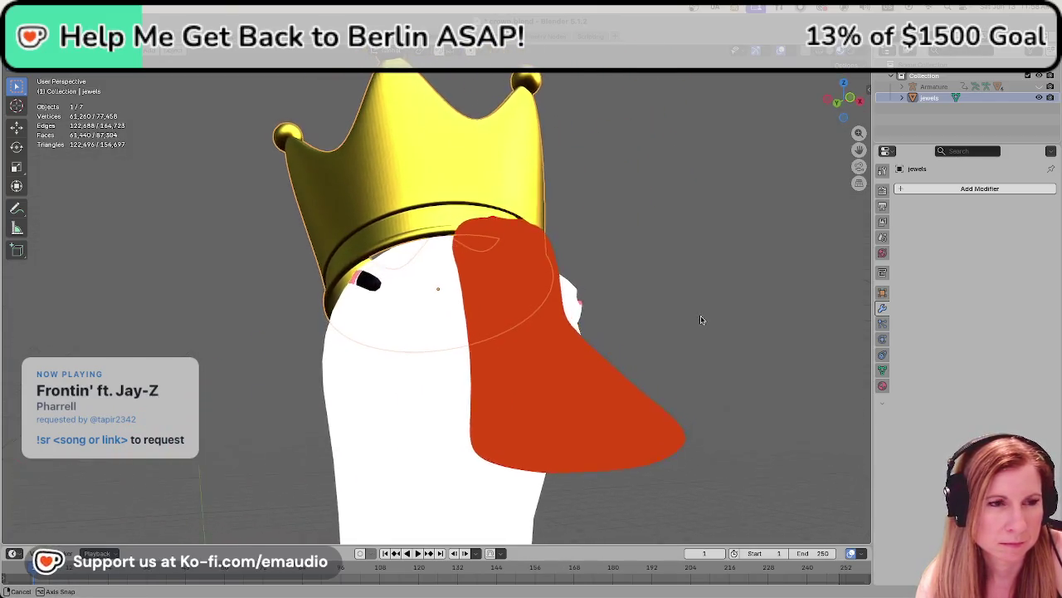
middle_click_drag(702, 320, 704, 329)
scroll(705, 329, "down", 6)
- Deselect the crown, save crown.blend again, and select the goose's armature
left_click(636, 373)
key("ctrl+s")
middle_click_drag(682, 379, 547, 387)
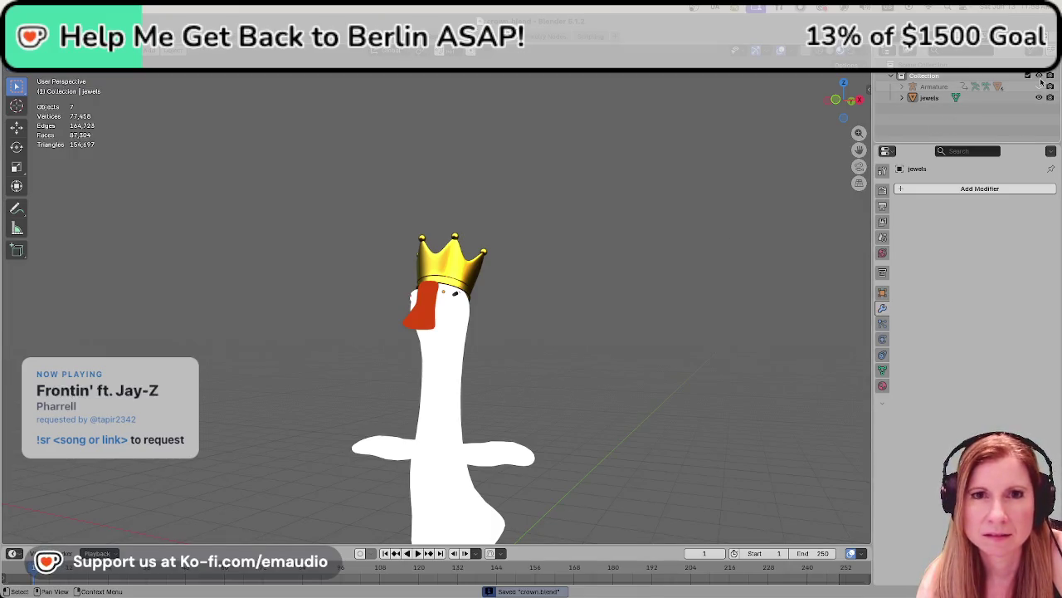
left_click(933, 86)
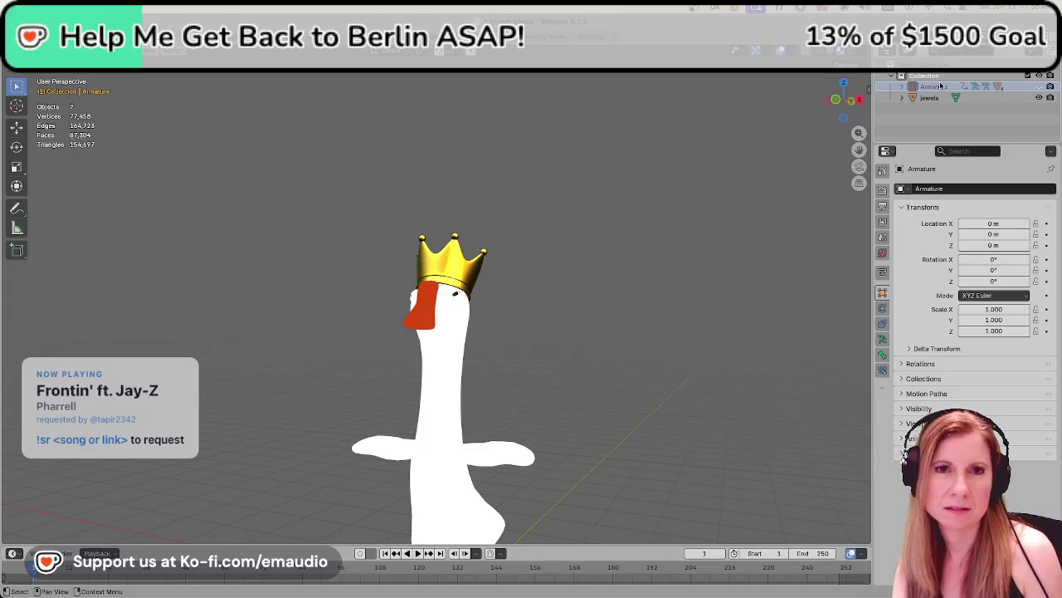
- Remove the goose's armature, body parts, eyelid and eyeball, leaving only the crown
key("ctrl+z")
left_click_drag(642, 244, 783, 396)
key("Delete")
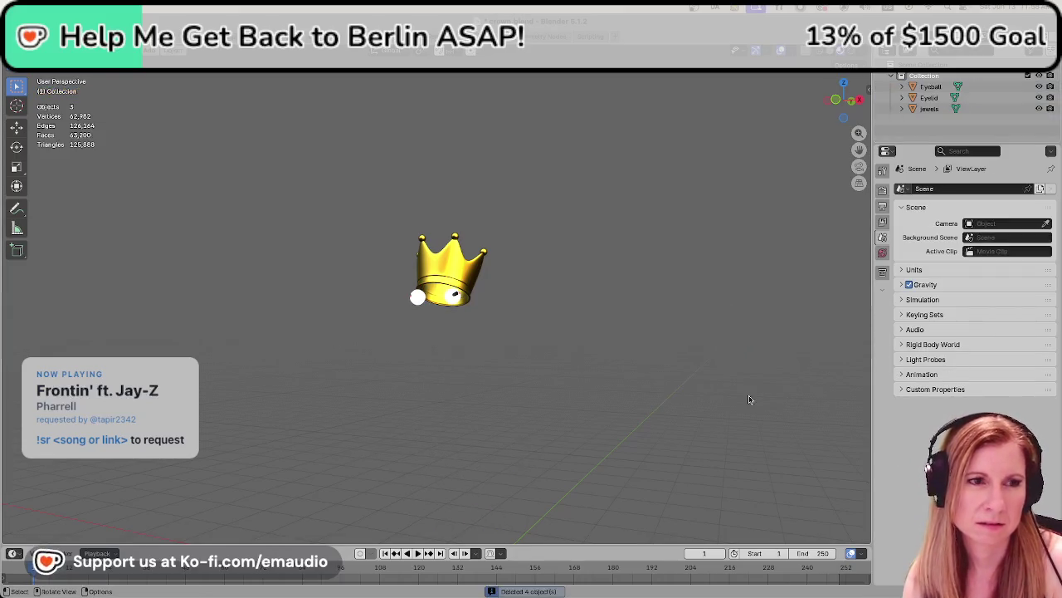
left_click(416, 301)
key("Delete")
left_click(455, 297)
key("Delete")
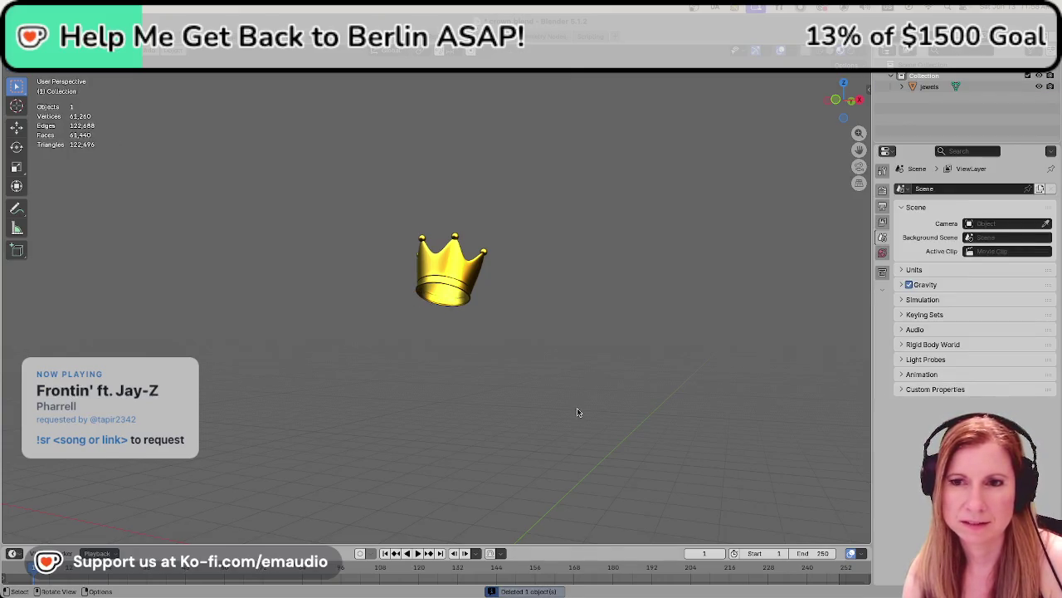
- Save crown.blend with only the crown and select it from a front view
key("ctrl+s")
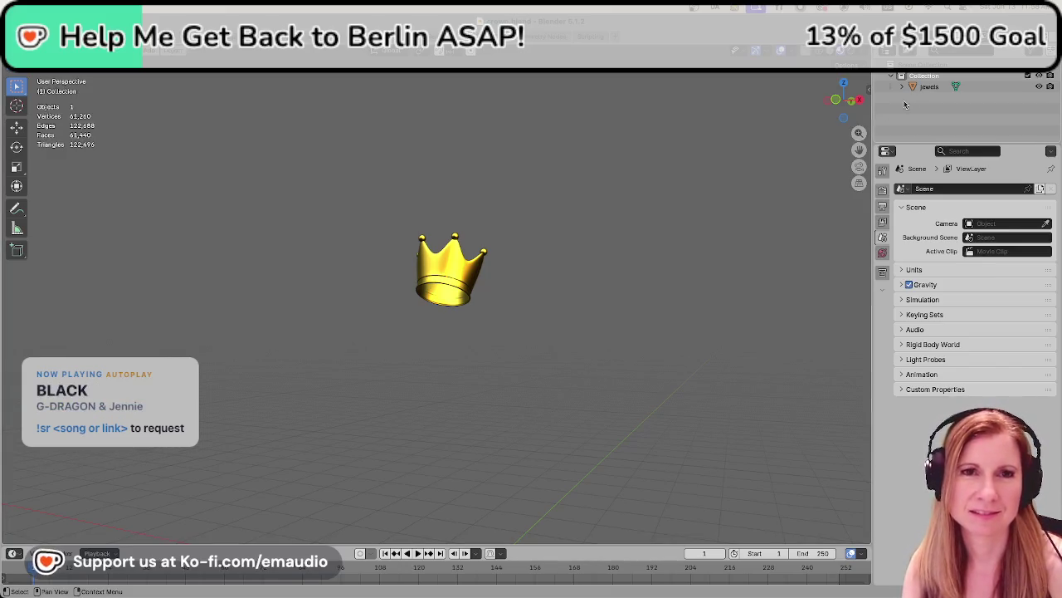
key("ctrl+s")
middle_click_drag(584, 321, 387, 384)
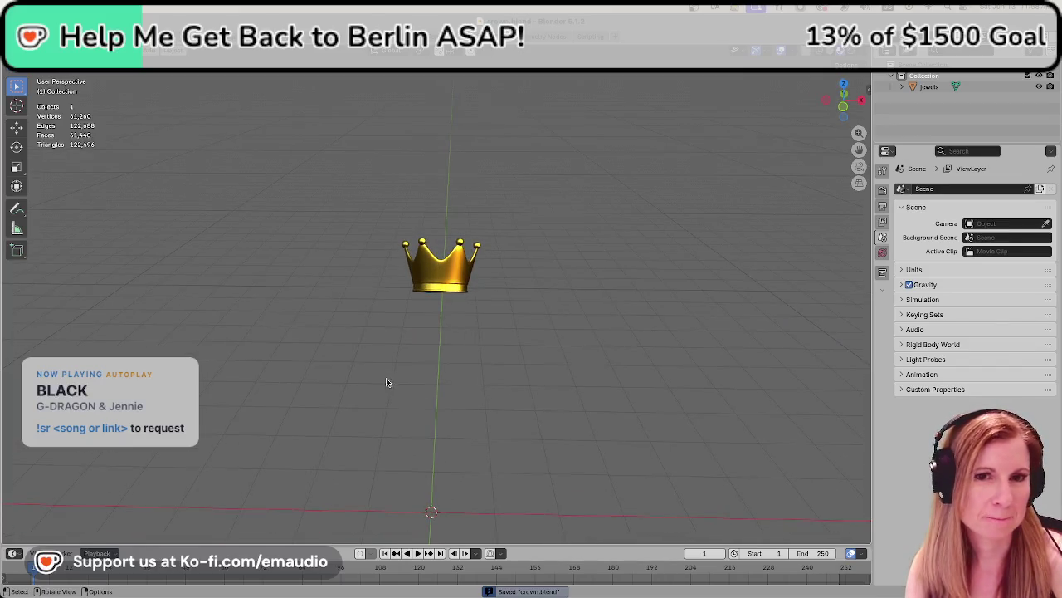
left_click(461, 297)
- Add a Decimate modifier to the crown from the Add Modifier list
scroll(472, 234, "up", 3)
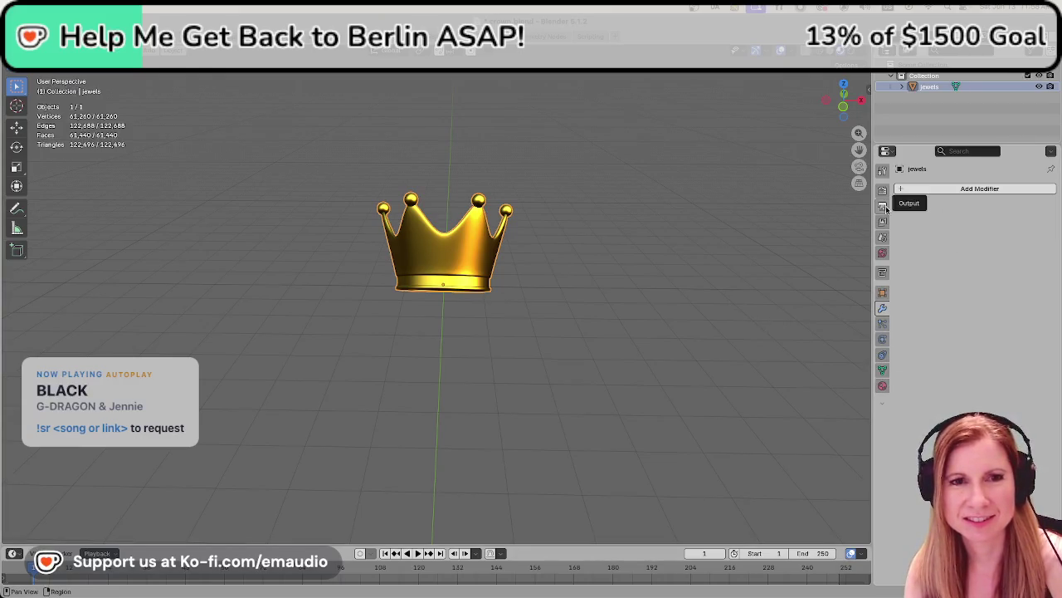
left_click(905, 189)
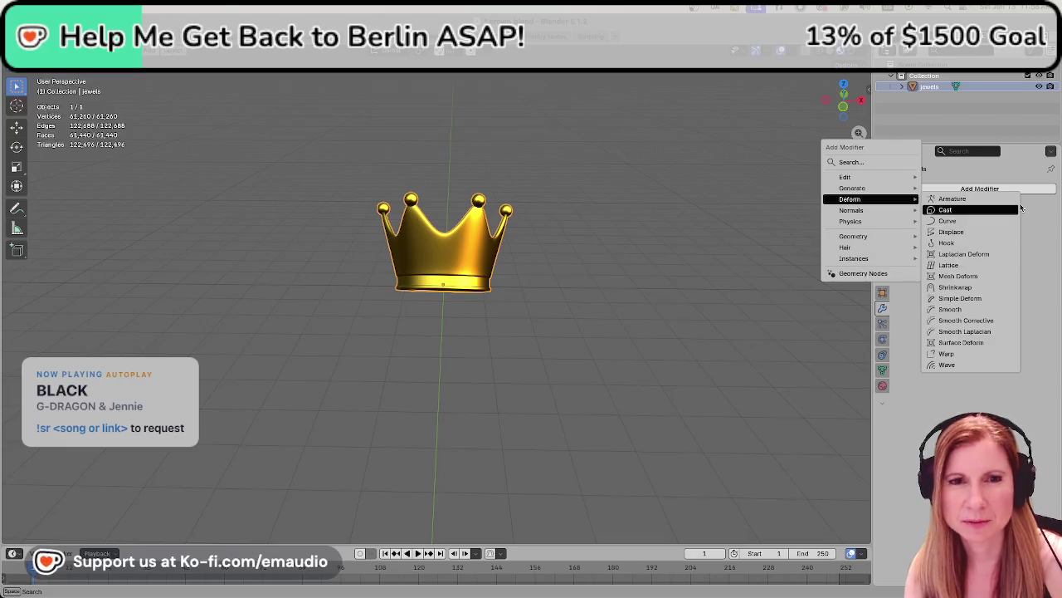
mouse_move(853, 188)
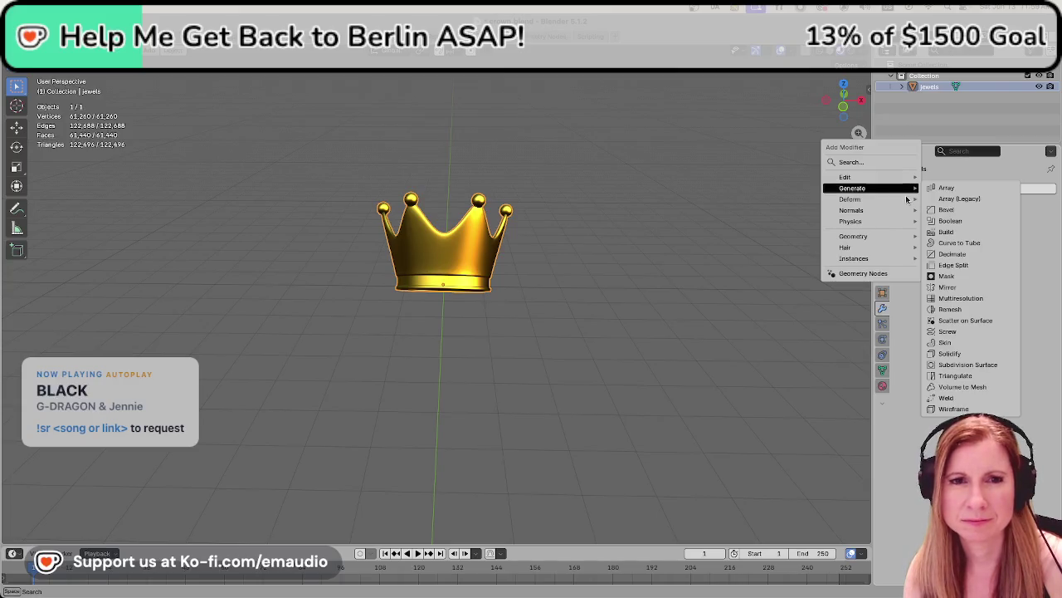
left_click(952, 254)
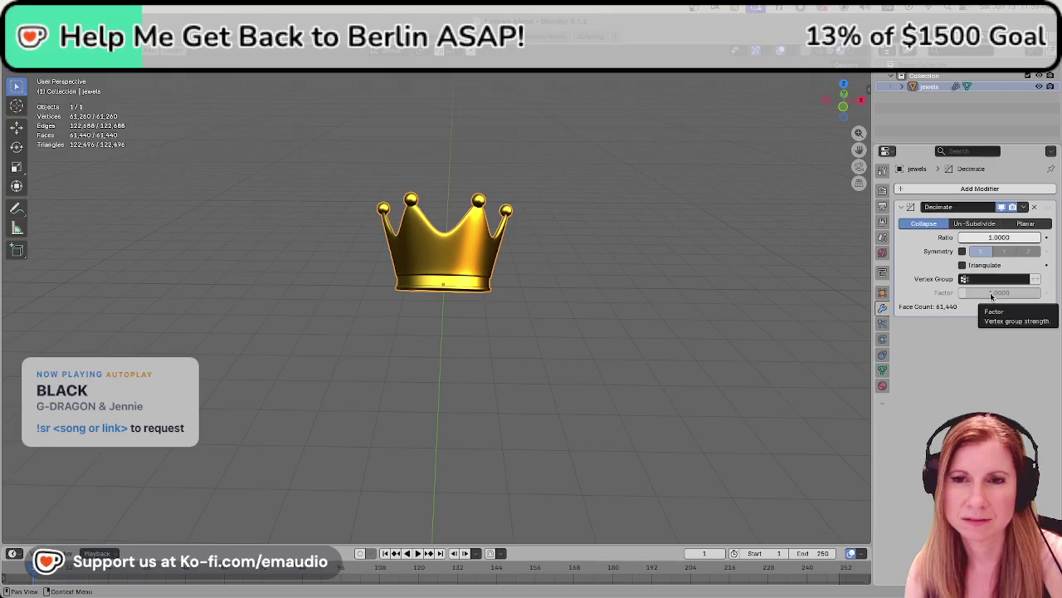
- Switch Decimate to Un-Subdivide and settle on 6 iterations (966 faces)
mouse_move(629, 235)
middle_mouse_down()
mouse_move(650, 326)
mouse_move(641, 308)
middle_mouse_up()
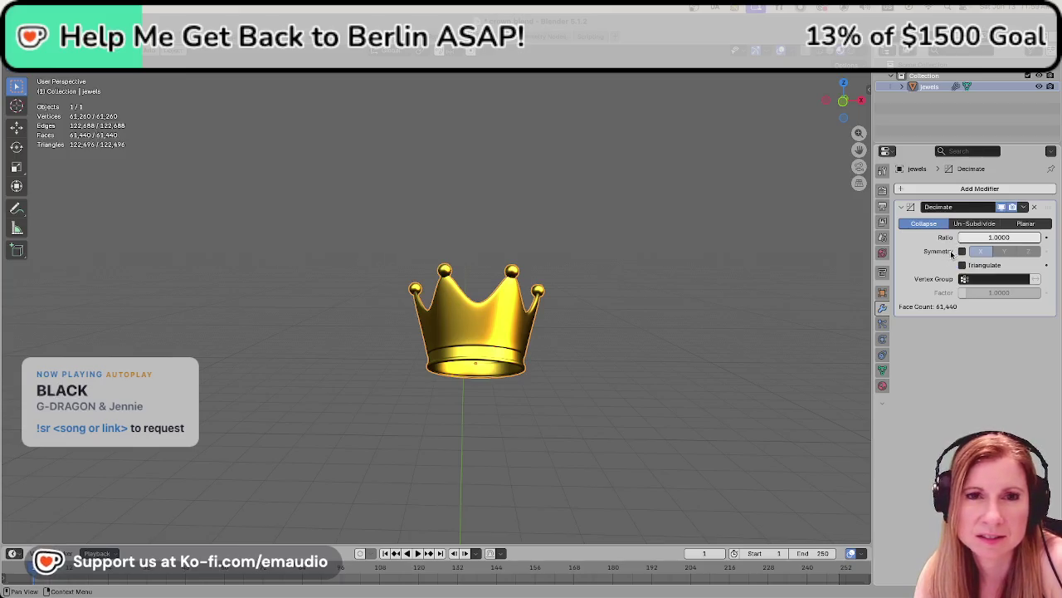
left_click(968, 226)
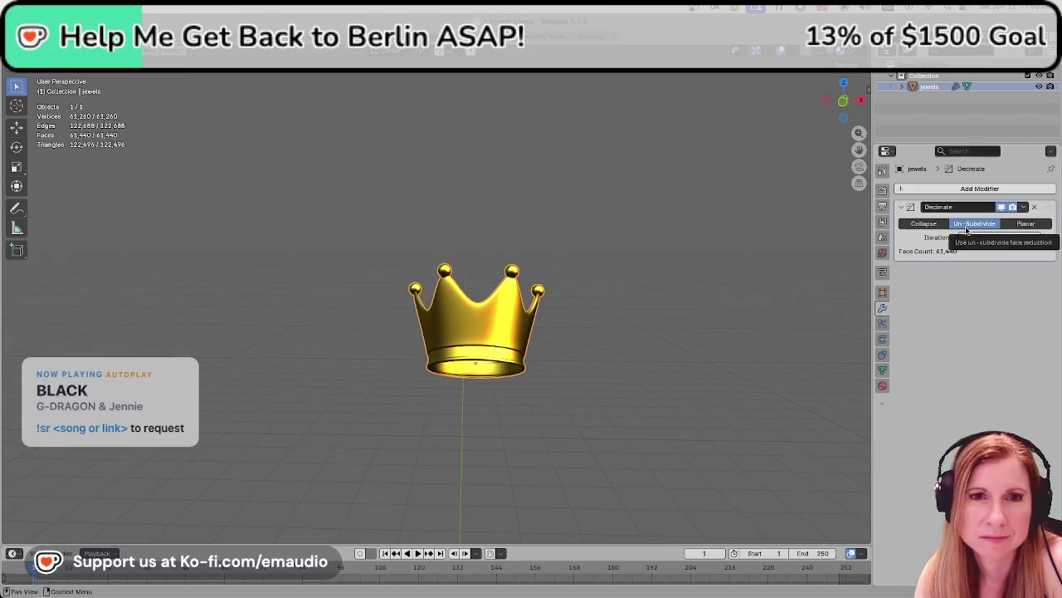
mouse_move(999, 237)
left_mouse_down()
mouse_move(1029, 237)
mouse_move(996, 237)
left_mouse_up()
middle_click_drag(498, 393, 839, 333)
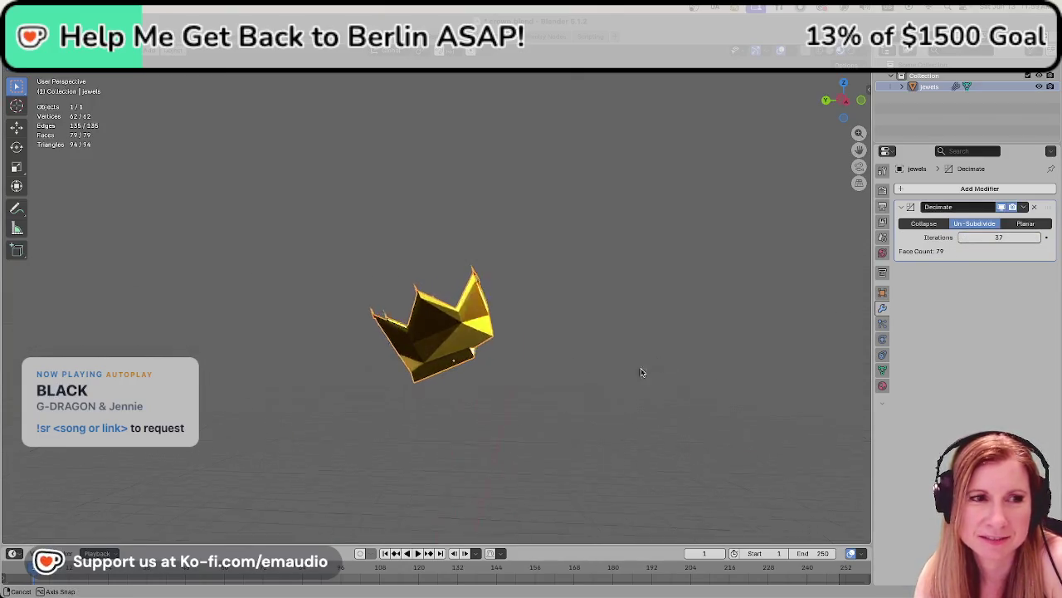
left_click_drag(966, 236, 960, 239)
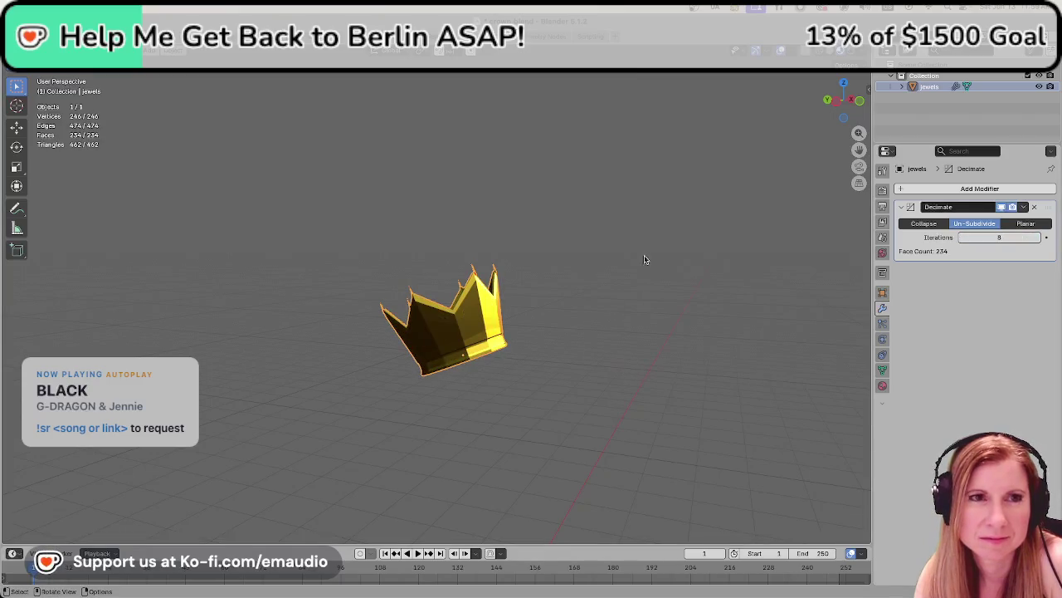
middle_click_drag(679, 216, 633, 269)
mouse_move(636, 269)
middle_mouse_down()
mouse_move(566, 305)
mouse_move(468, 332)
middle_mouse_up()
scroll(467, 332, "up", 2)
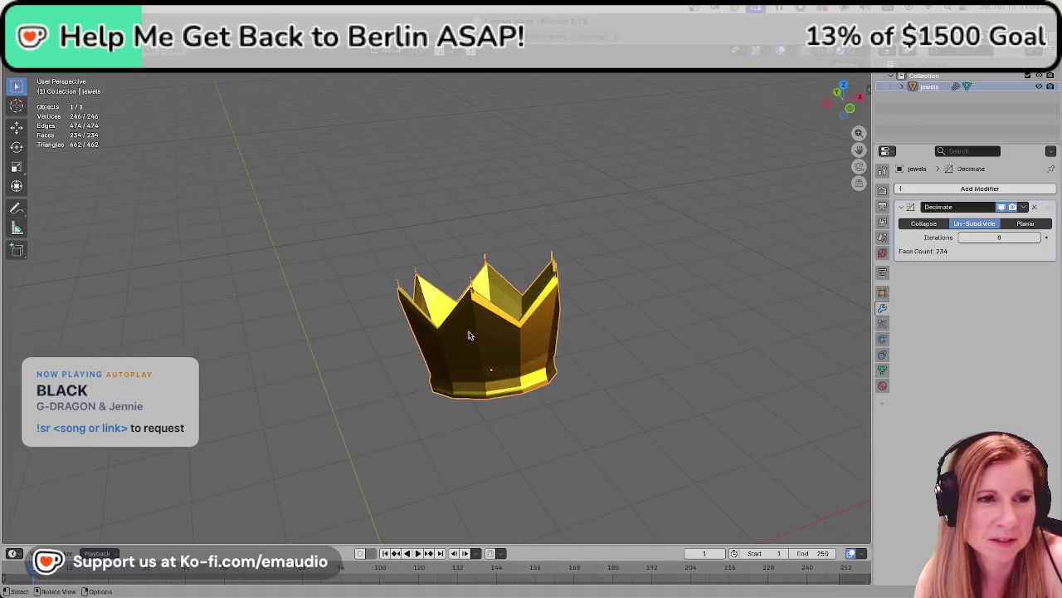
scroll(474, 335, "up", 3)
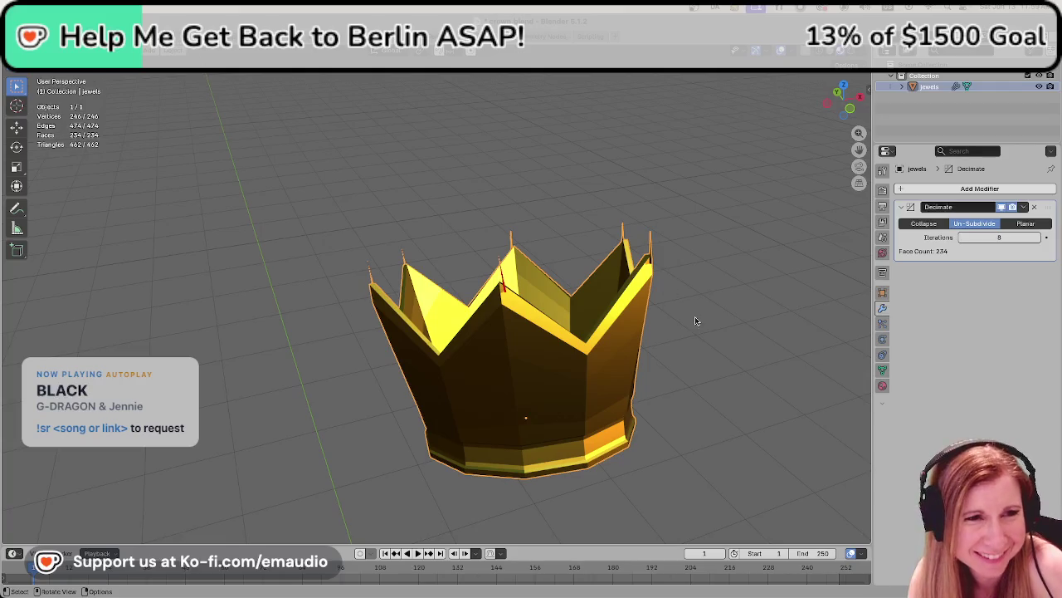
middle_click_drag(695, 315, 634, 312)
scroll(635, 312, "down", 3)
scroll(644, 317, "up", 1)
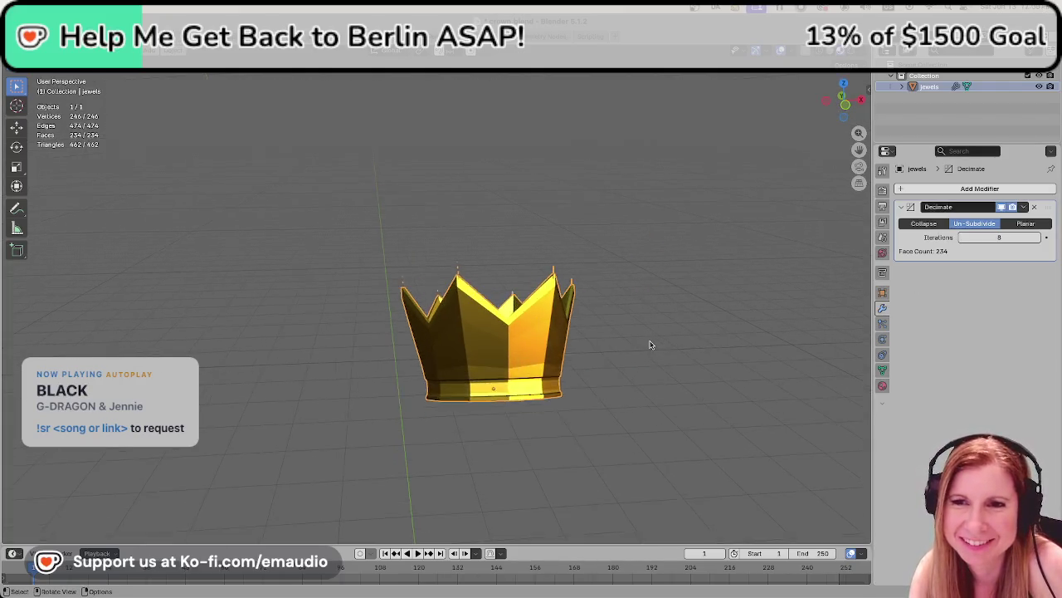
scroll(664, 342, "up", 2)
mouse_move(973, 238)
left_mouse_down()
mouse_move(955, 237)
mouse_move(963, 239)
left_mouse_up()
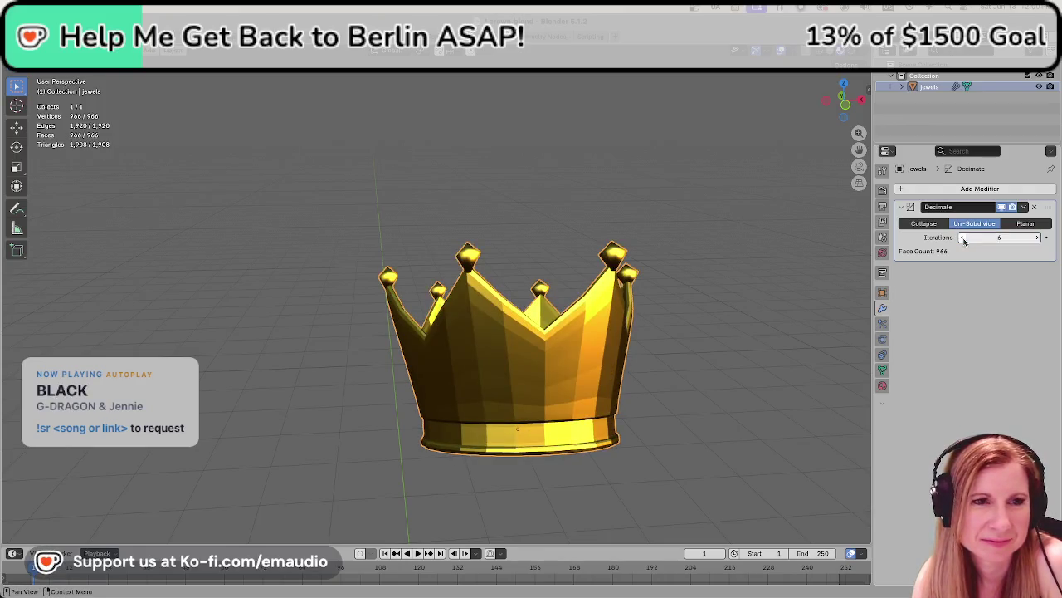
- Apply Shade Smooth to the crown and inspect its rim
left_click(717, 380)
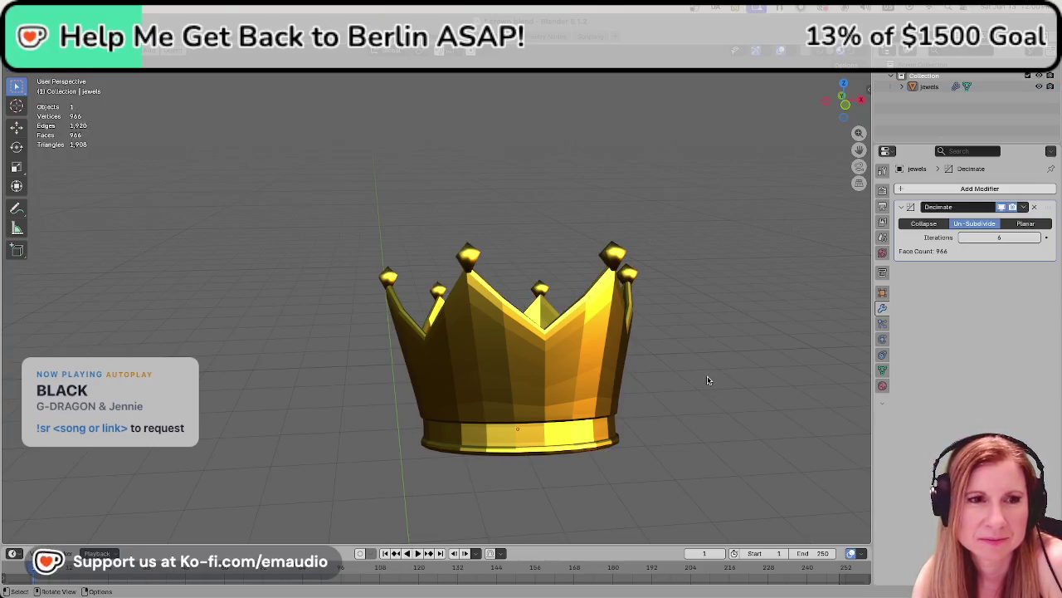
mouse_move(685, 368)
middle_mouse_down()
mouse_move(793, 358)
mouse_move(697, 391)
mouse_move(695, 366)
mouse_move(708, 359)
mouse_move(628, 374)
mouse_move(512, 320)
mouse_move(457, 369)
middle_mouse_up()
right_click(539, 339)
left_click(542, 339)
scroll(652, 375, "down", 3)
scroll(449, 363, "up", 4)
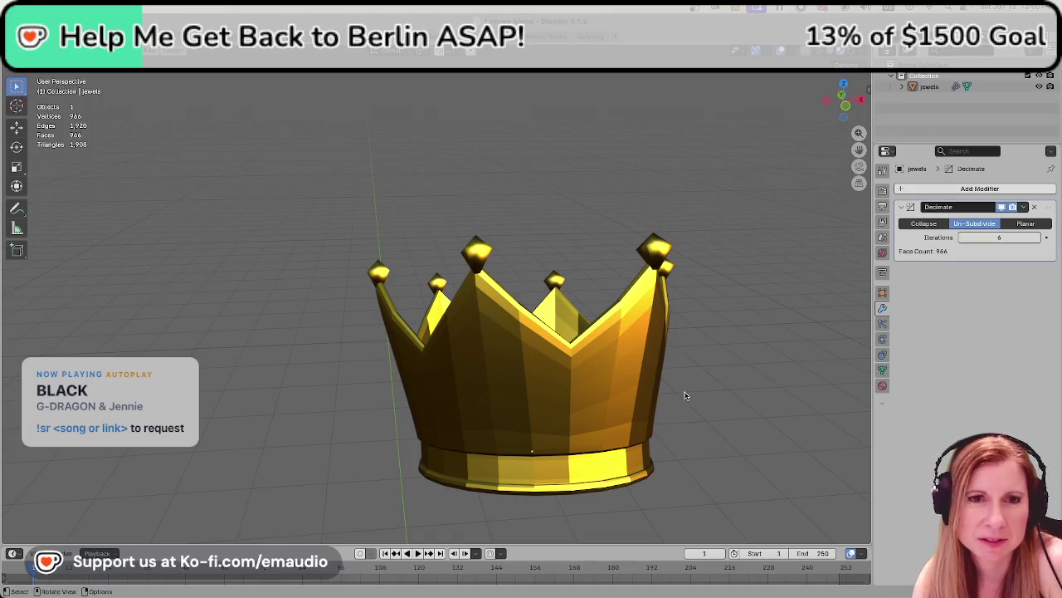
mouse_move(695, 390)
middle_mouse_down()
mouse_move(679, 324)
mouse_move(570, 356)
middle_mouse_up()
scroll(481, 359, "down", 3)
scroll(459, 347, "up", 3)
scroll(456, 347, "down", 2)
scroll(518, 323, "up", 2)
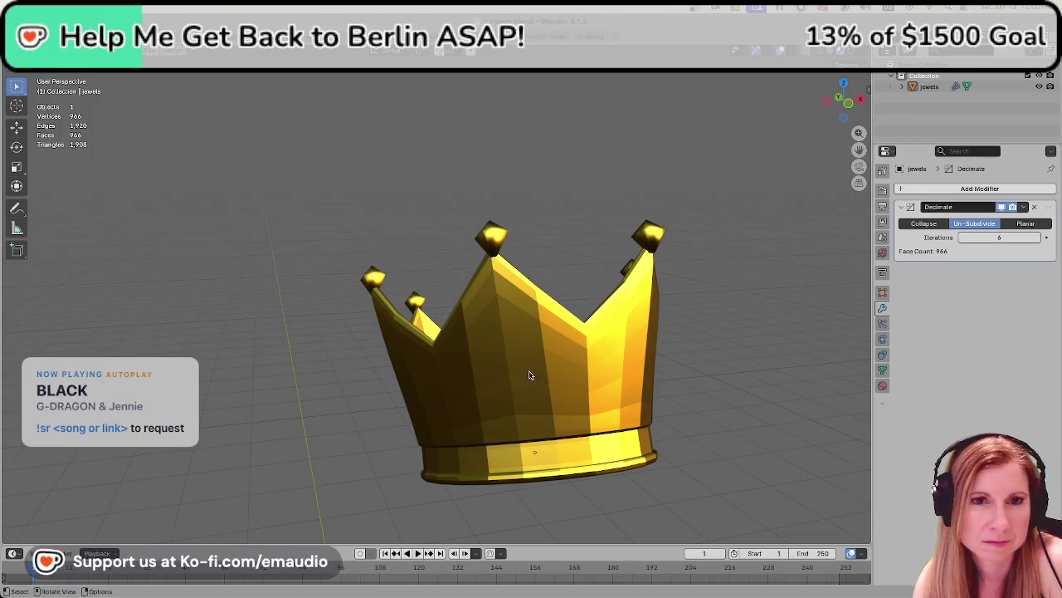
scroll(508, 377, "down", 2)
scroll(573, 387, "up", 2)
left_click(562, 397)
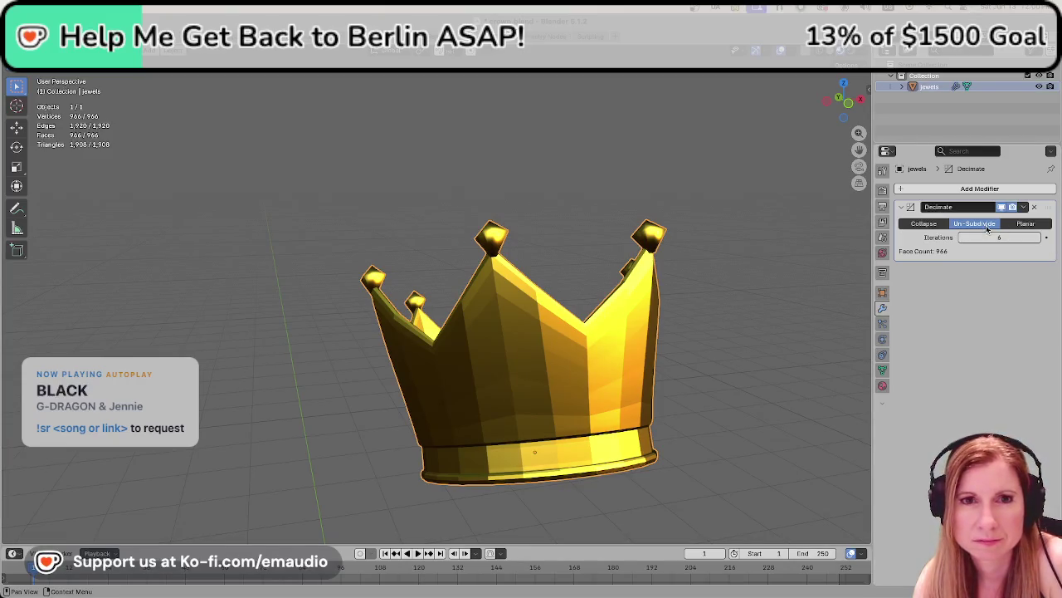
left_click(963, 238)
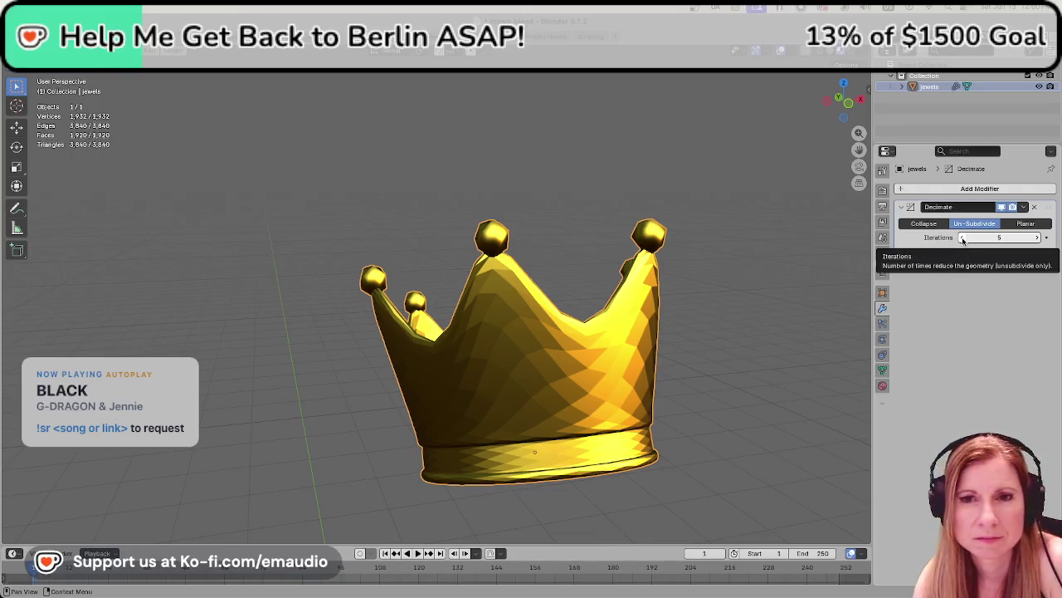
left_click(962, 238)
left_click(963, 238)
left_click(962, 239)
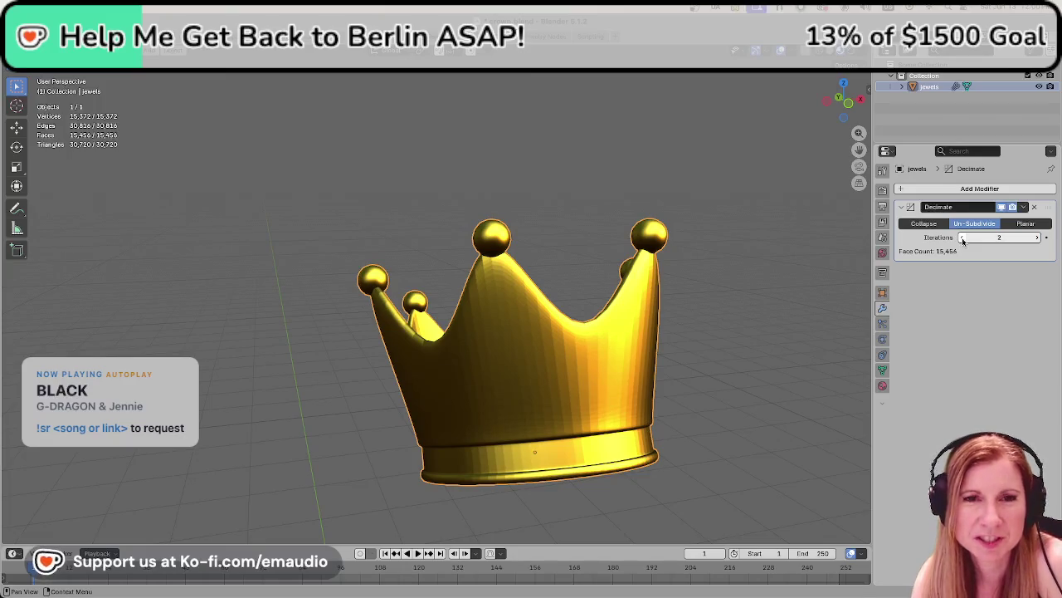
left_click(923, 223)
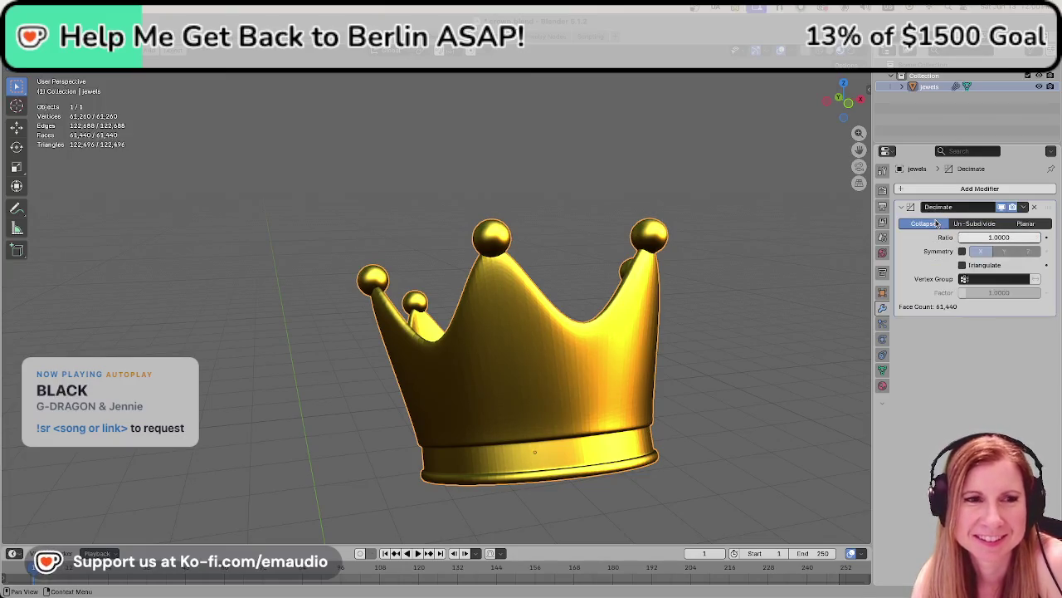
left_click(1011, 237)
key("Return")
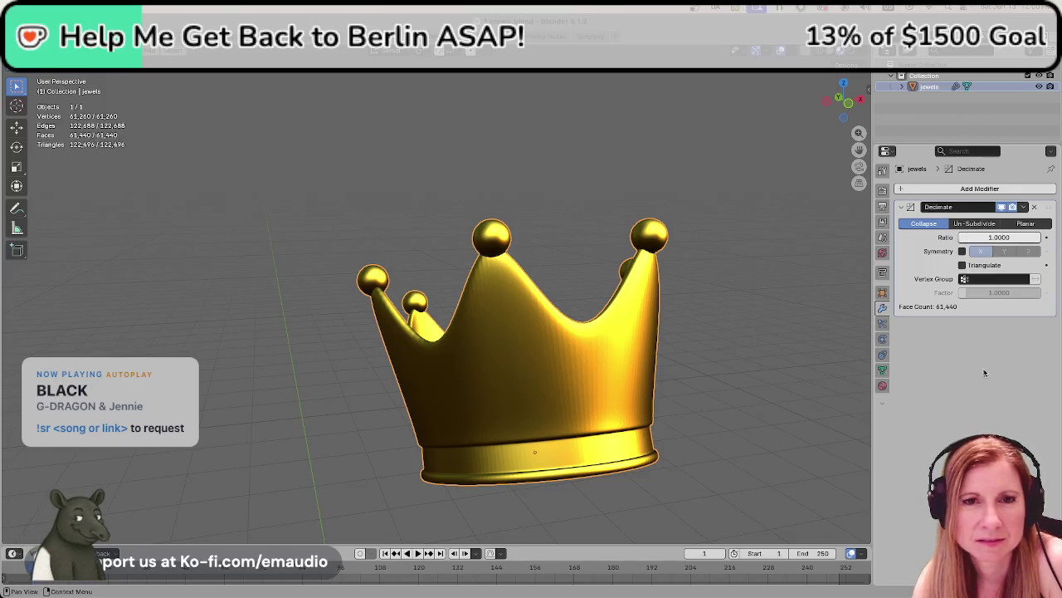
mouse_move(991, 239)
left_mouse_down()
mouse_move(930, 239)
mouse_move(980, 239)
mouse_move(947, 239)
left_mouse_up()
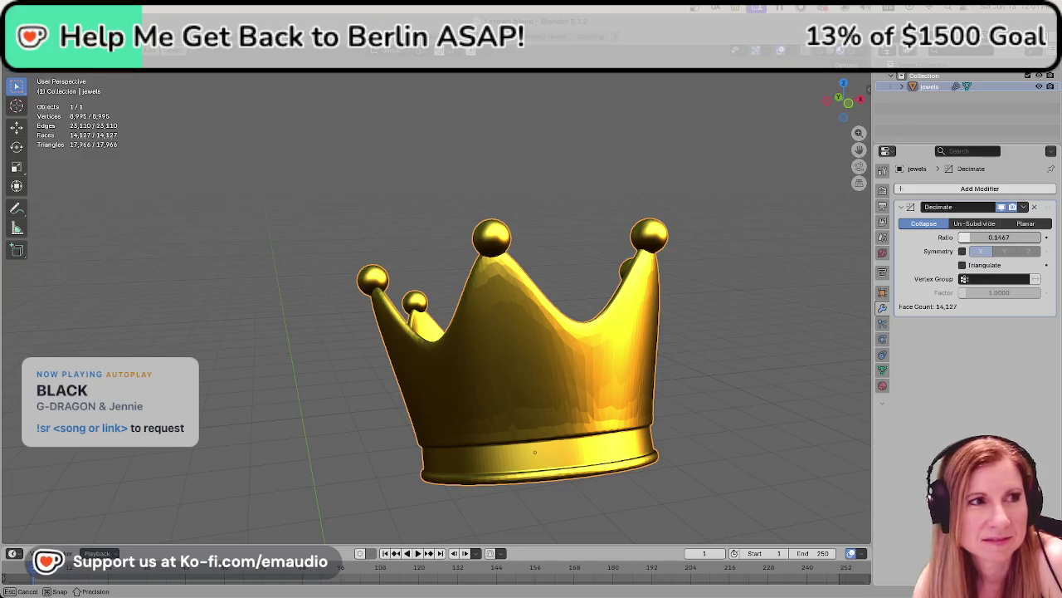
left_click_drag(946, 239, 1038, 239)
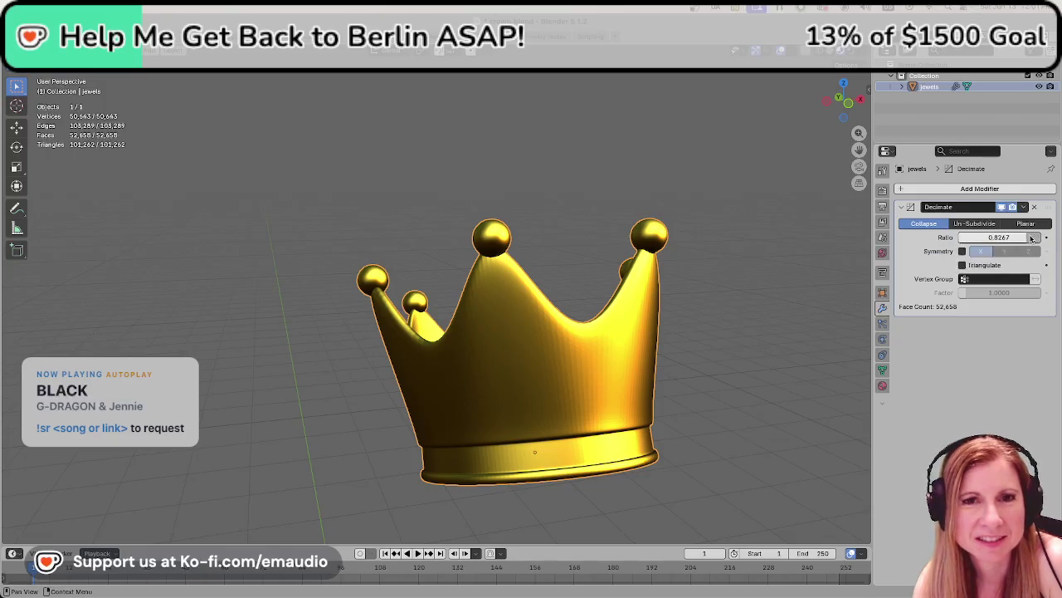
left_click(987, 224)
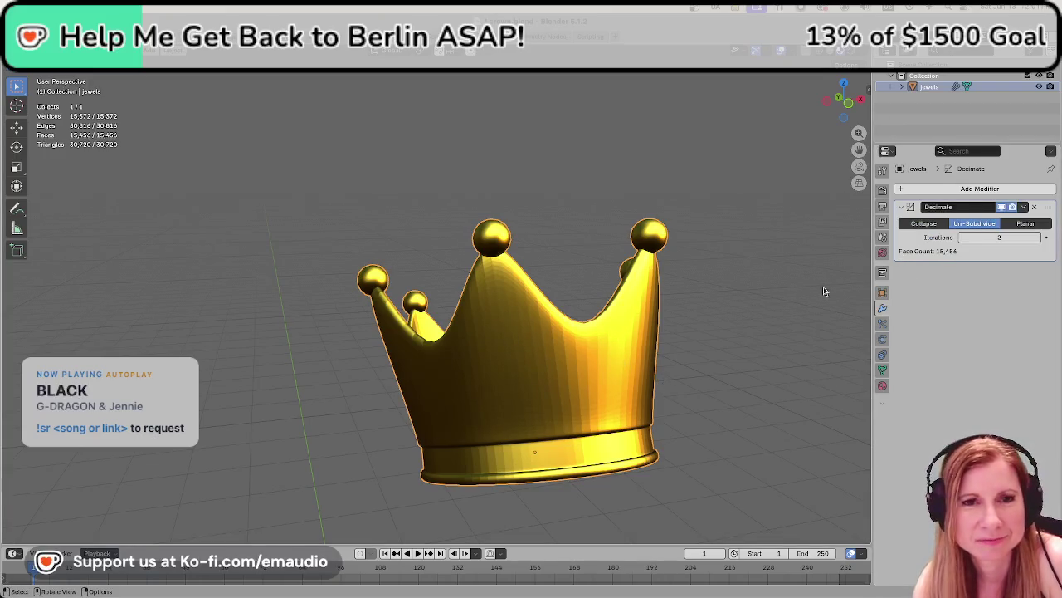
mouse_move(999, 238)
left_mouse_down()
mouse_move(1029, 237)
mouse_move(955, 238)
left_mouse_up()
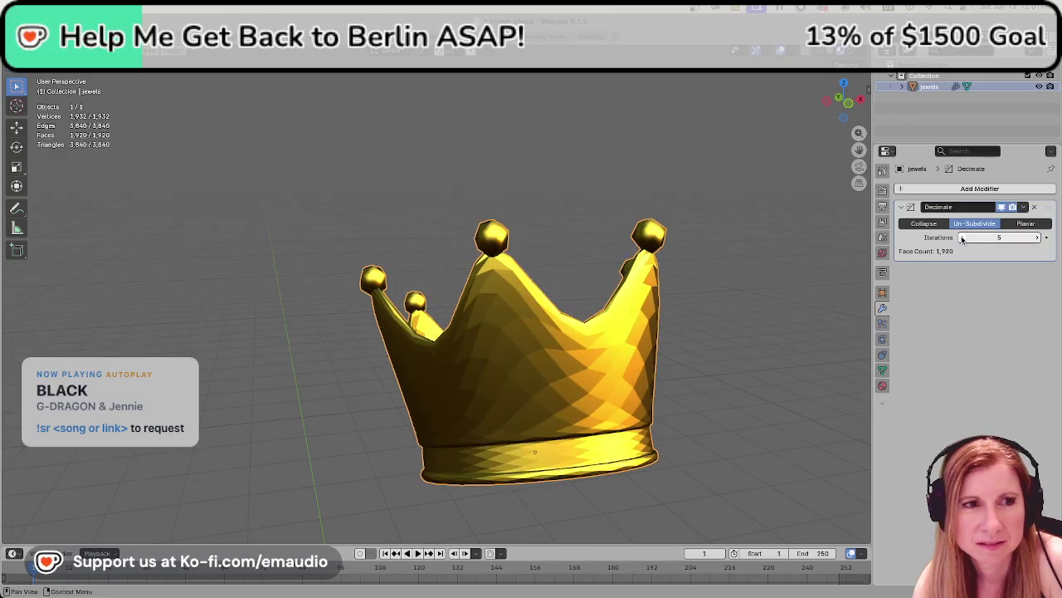
left_click(961, 238)
left_click(961, 238)
left_click(962, 238)
left_click(963, 238)
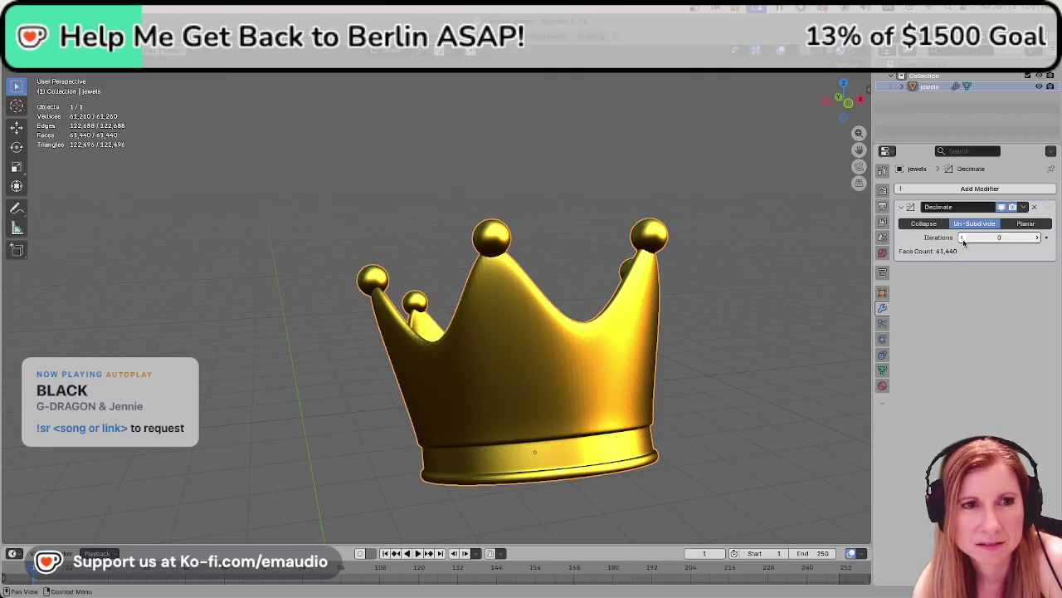
left_click(1037, 238)
left_click(1036, 238)
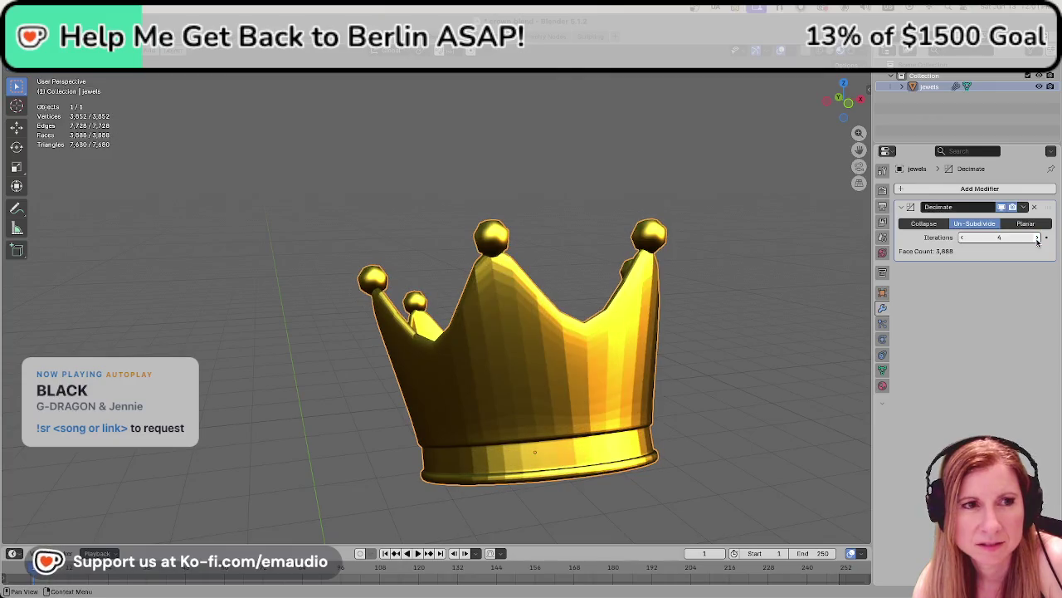
left_click(1036, 239)
left_click(1037, 239)
left_click(1036, 238)
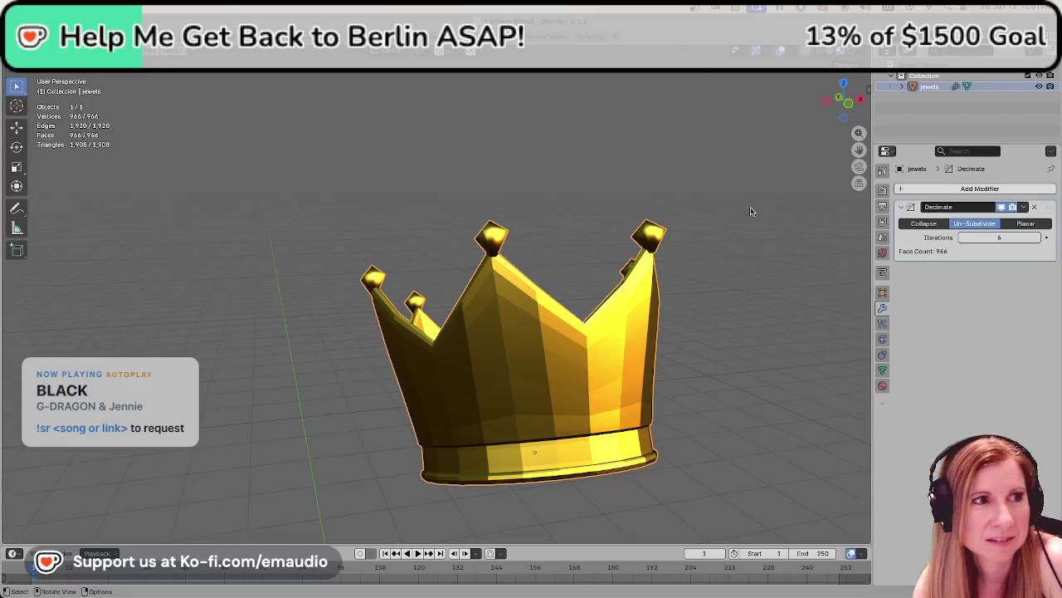
mouse_move(766, 296)
middle_mouse_down()
mouse_move(730, 220)
mouse_move(688, 297)
mouse_move(750, 260)
mouse_move(690, 324)
mouse_move(605, 385)
mouse_move(609, 398)
mouse_move(443, 387)
mouse_move(578, 393)
mouse_move(648, 356)
mouse_move(622, 370)
middle_mouse_up()
- Zoom and orbit around the low-poly crown to inspect it from several angles
scroll(443, 387, "up", 3)
scroll(496, 370, "up", 3)
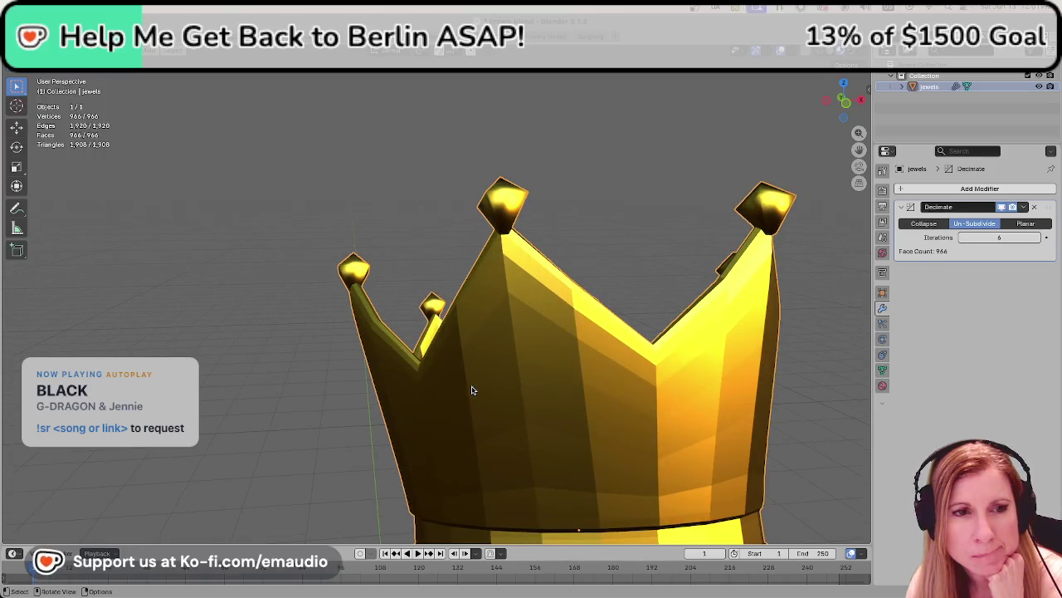
mouse_move(471, 391)
middle_mouse_down()
mouse_move(593, 379)
mouse_move(459, 389)
middle_mouse_up()
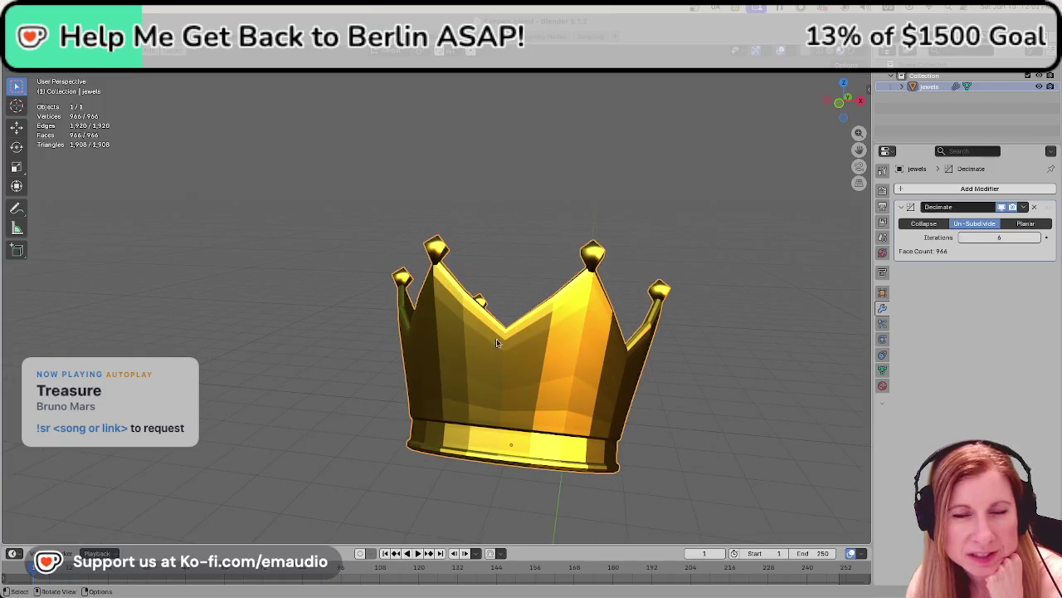
scroll(508, 395, "down", 2)
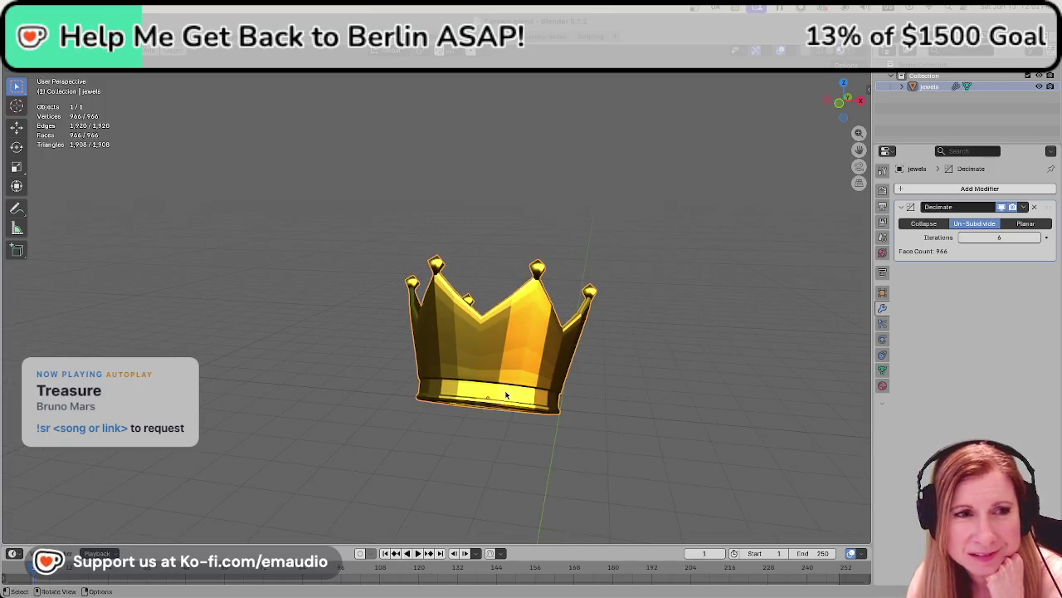
mouse_move(498, 374)
middle_mouse_down()
mouse_move(569, 372)
mouse_move(605, 354)
mouse_move(573, 390)
middle_mouse_up()
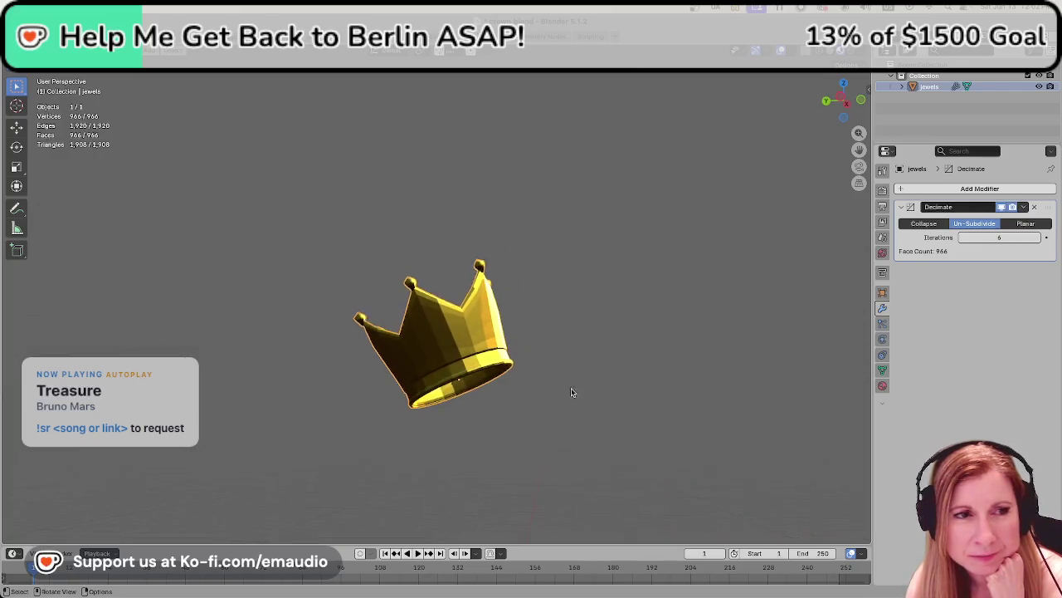
scroll(550, 404, "down", 1)
scroll(545, 407, "up", 1)
scroll(543, 408, "up", 1)
scroll(540, 412, "up", 2)
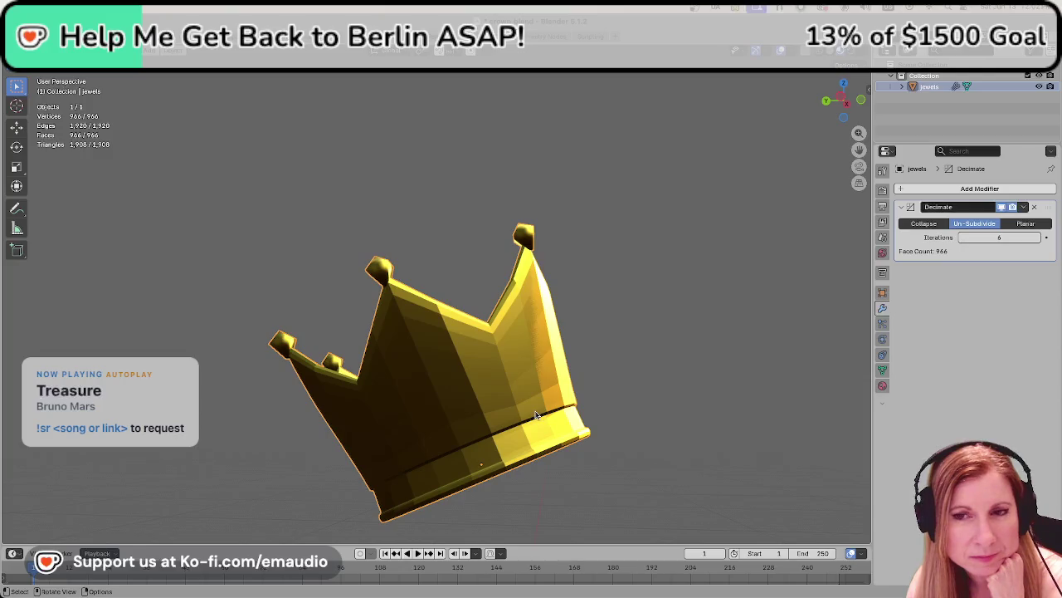
scroll(536, 417, "down", 2)
scroll(529, 425, "up", 2)
scroll(529, 425, "down", 1)
- Check the crown's open underside, return it upright, and save crown.blend
middle_click_drag(526, 426, 438, 417)
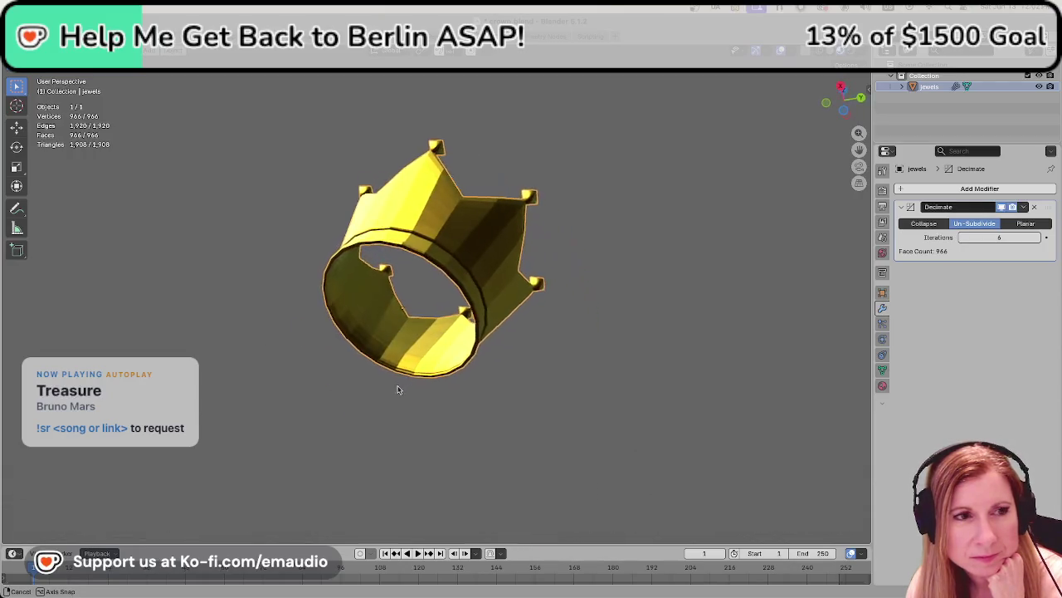
middle_click_drag(438, 417, 543, 496)
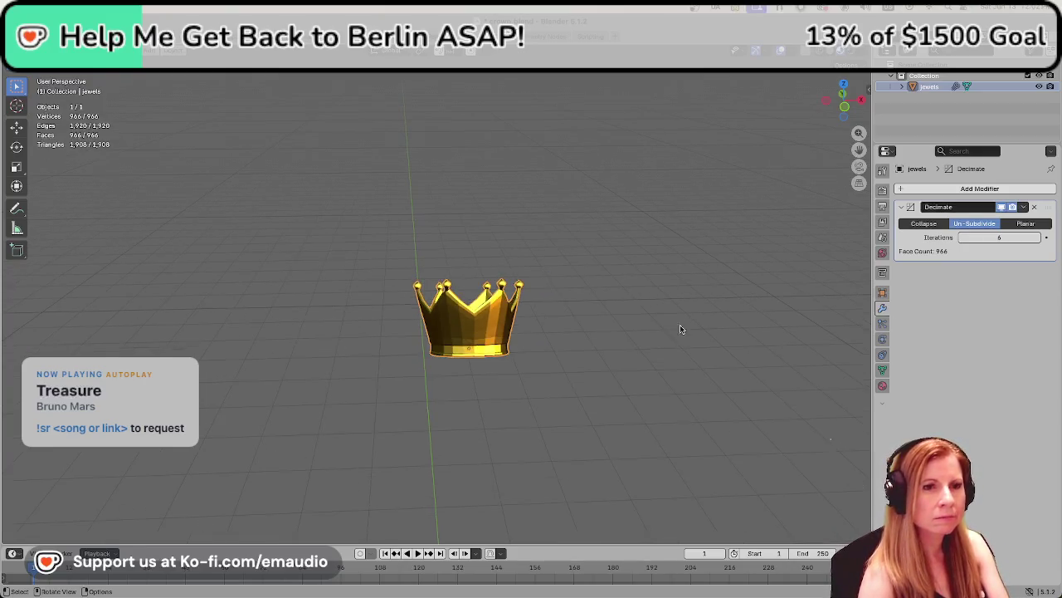
scroll(638, 428, "up", 2)
scroll(636, 421, "up", 2)
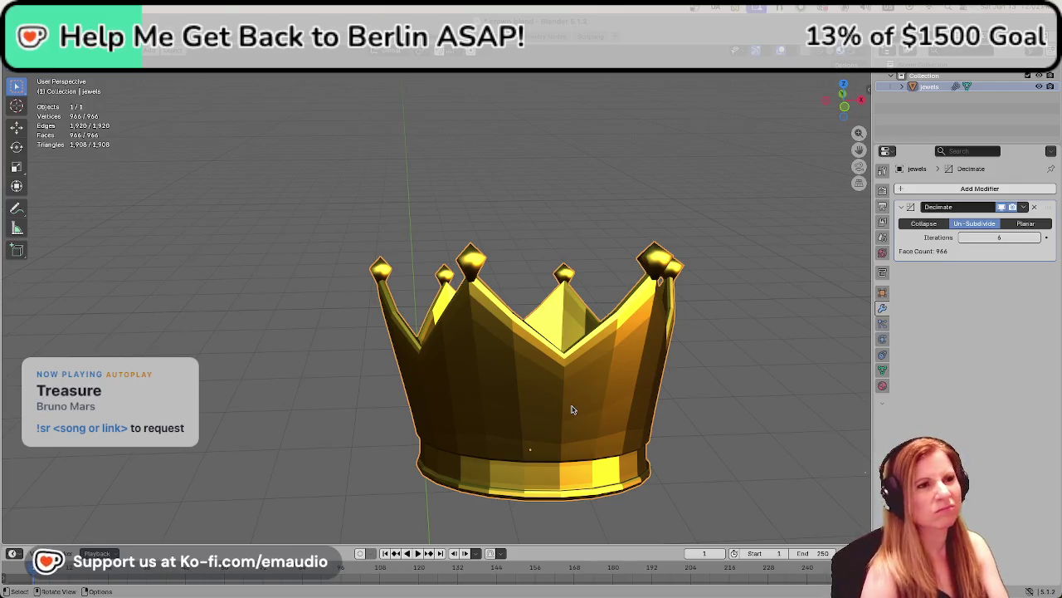
key("ctrl+s")
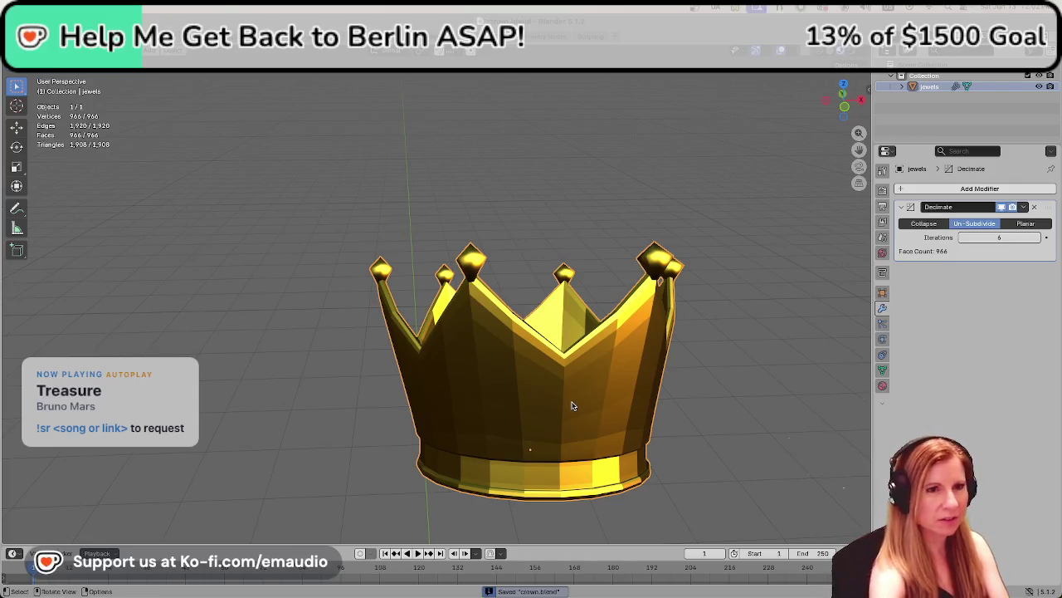
- Clear the crown's selection by clicking empty viewport space and resave crown.blend
left_click(703, 397)
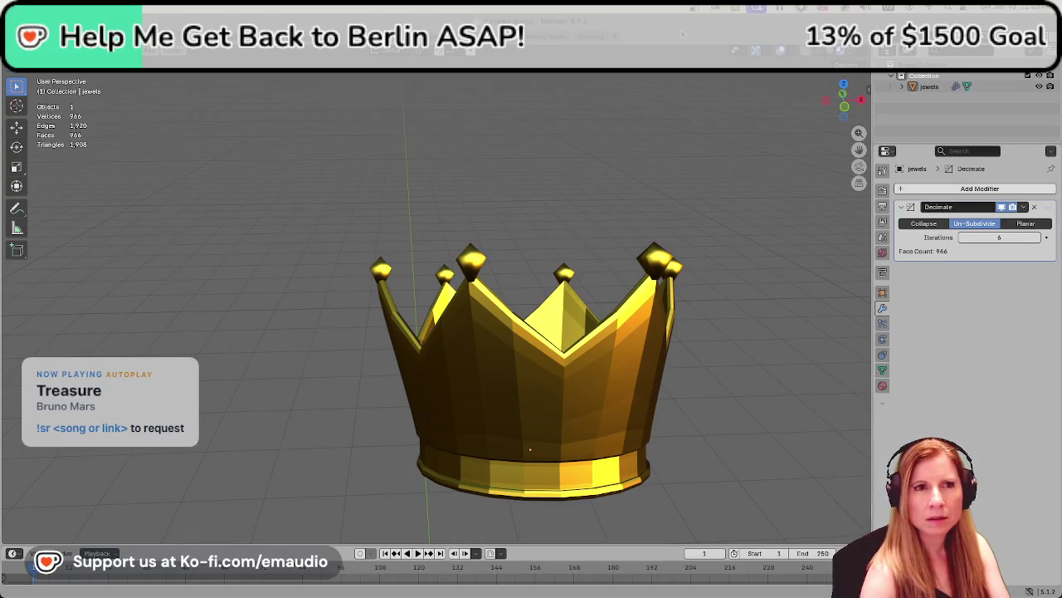
key("ctrl+s")
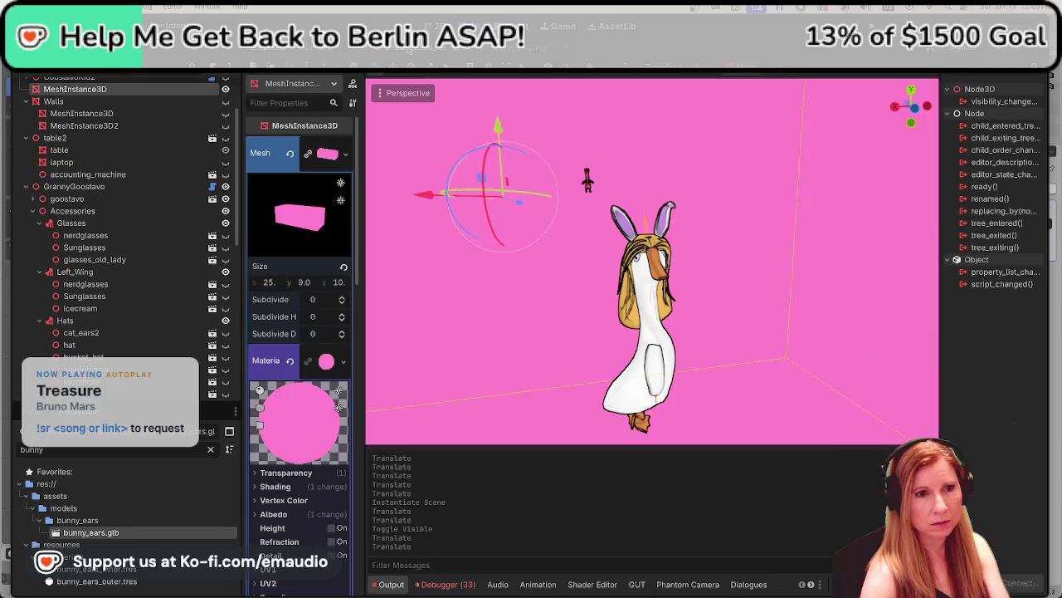
- Filter FileSystem by 'yellow' and duplicate yellow.tres under the name 'purple'
key("BackSpace")
key("BackSpace")
key("BackSpace")
key("BackSpace")
key("BackSpace")
type("yellow")
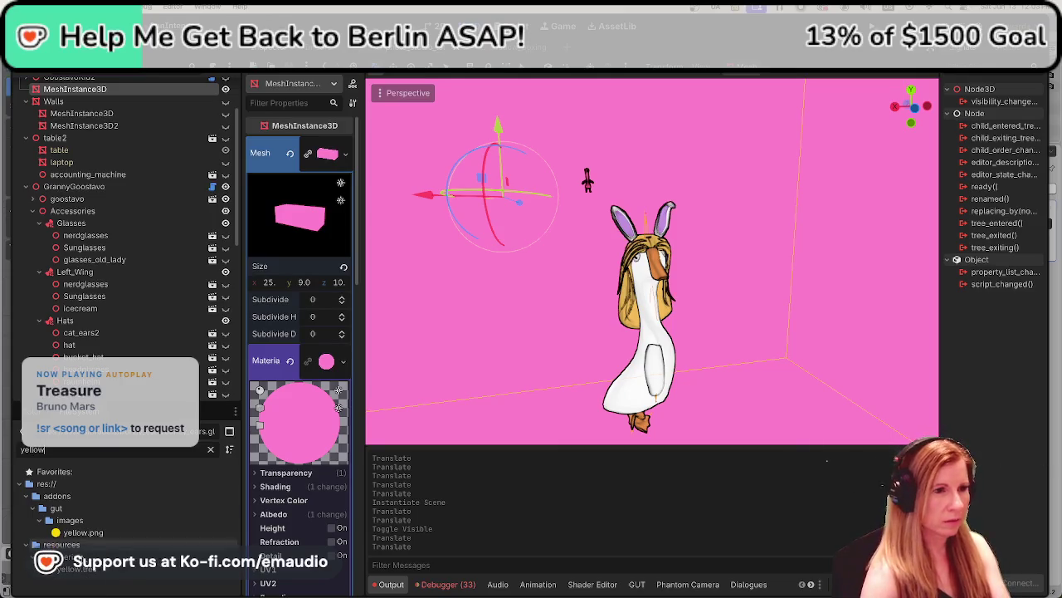
right_click(108, 572)
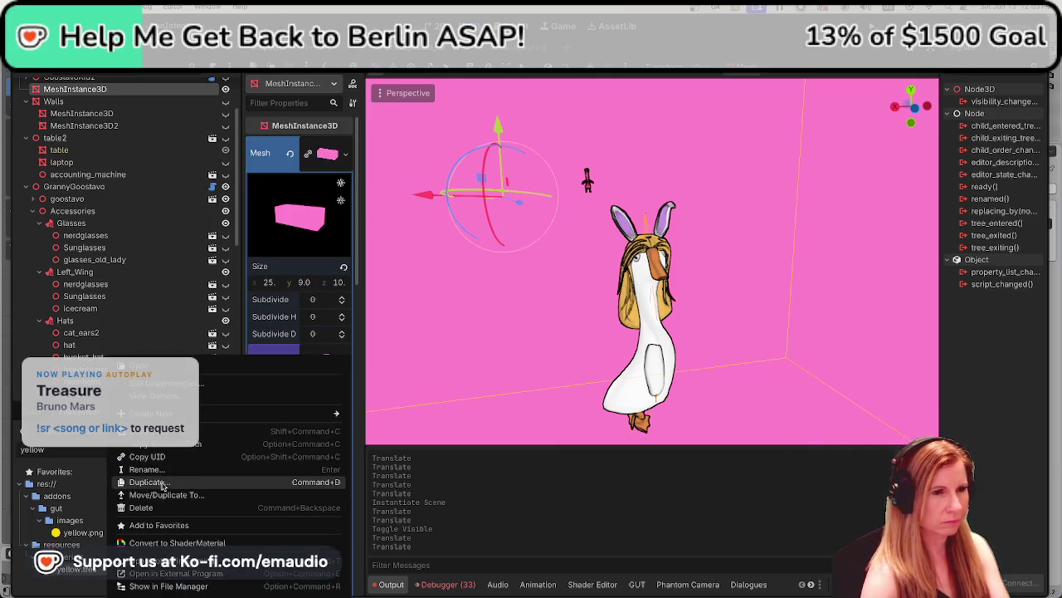
left_click(158, 482)
type("purple")
key("Return")
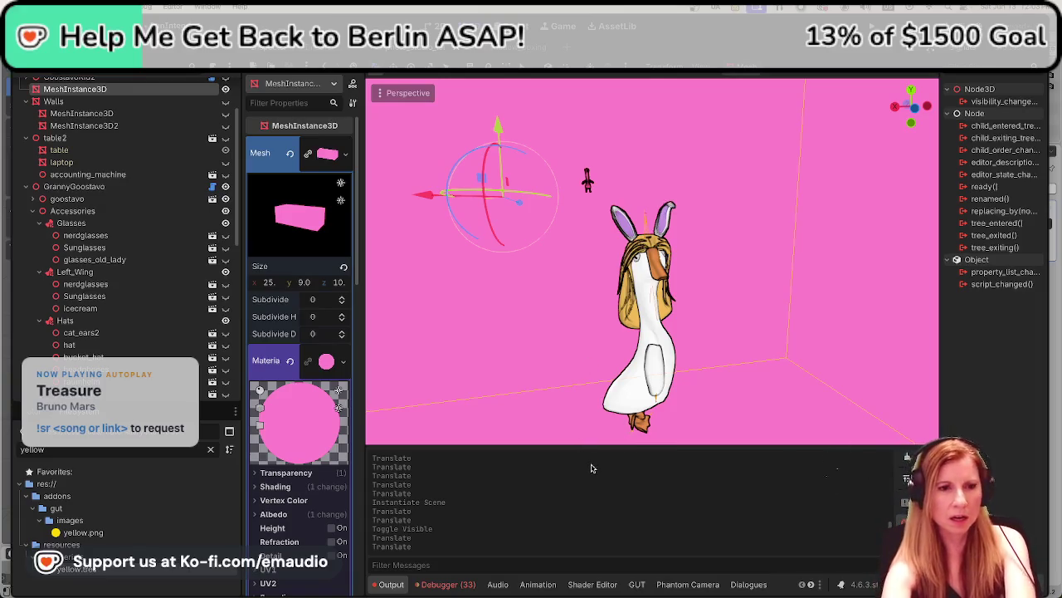
scroll(634, 585, "down", 2)
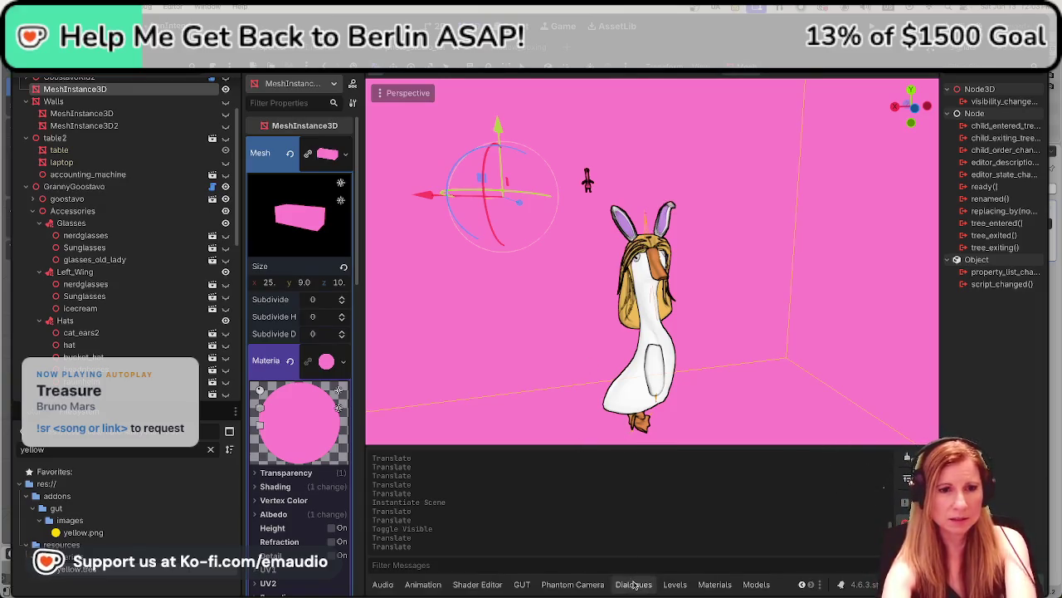
- Open the Materials panel, refresh until crown.tres appears, and toggle the cat_ears2 hat's visibility
left_click(714, 585)
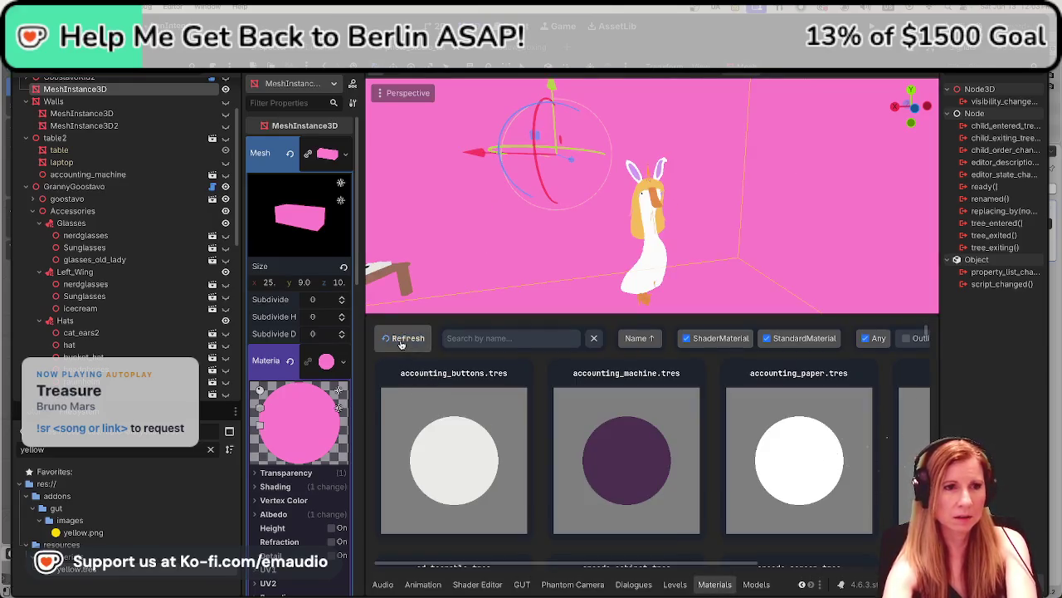
left_click(402, 340)
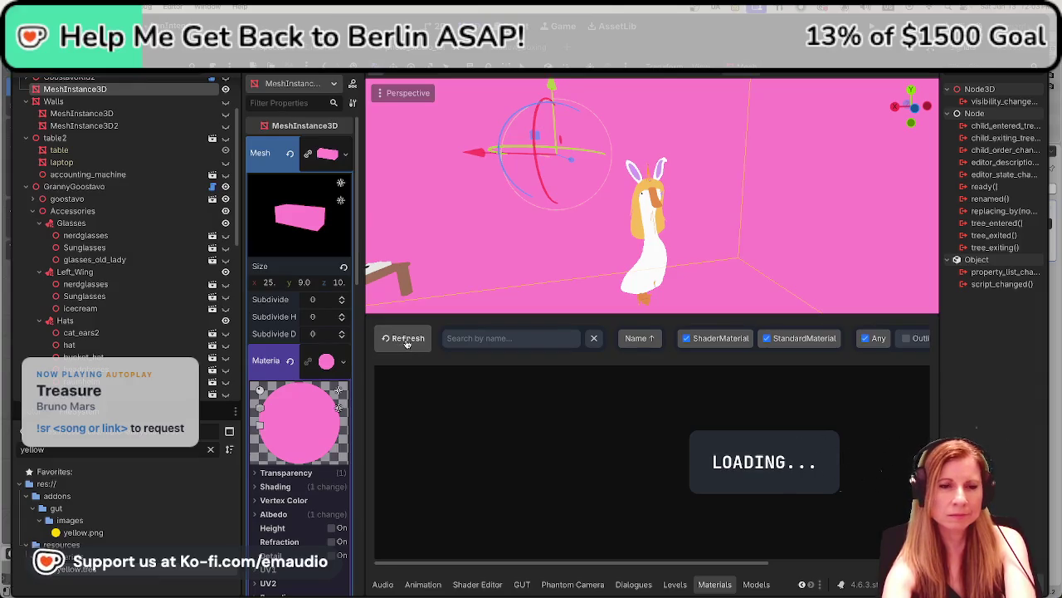
left_click(403, 345)
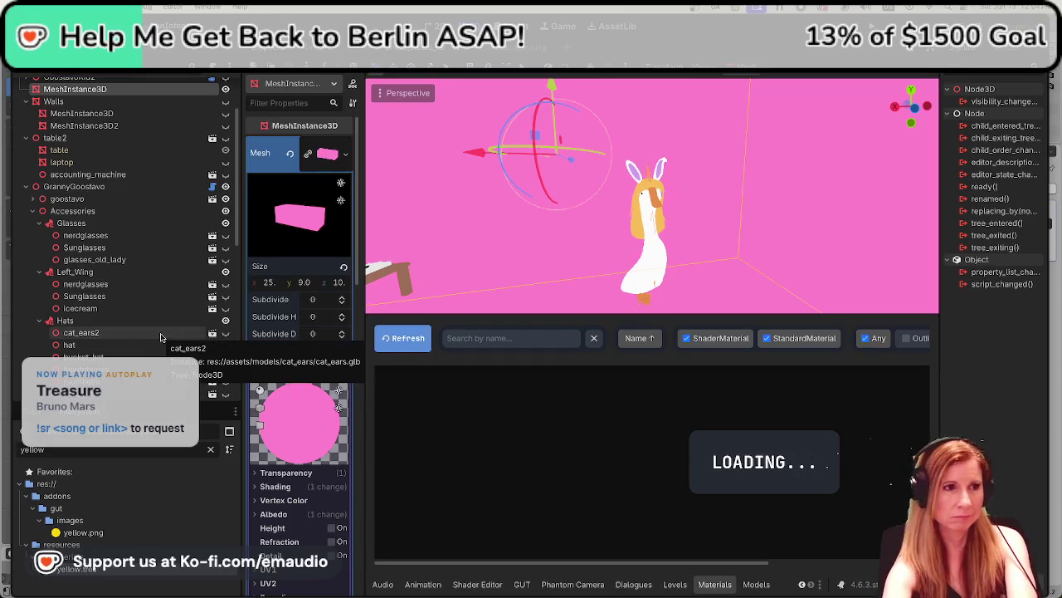
scroll(166, 349, "down", 2)
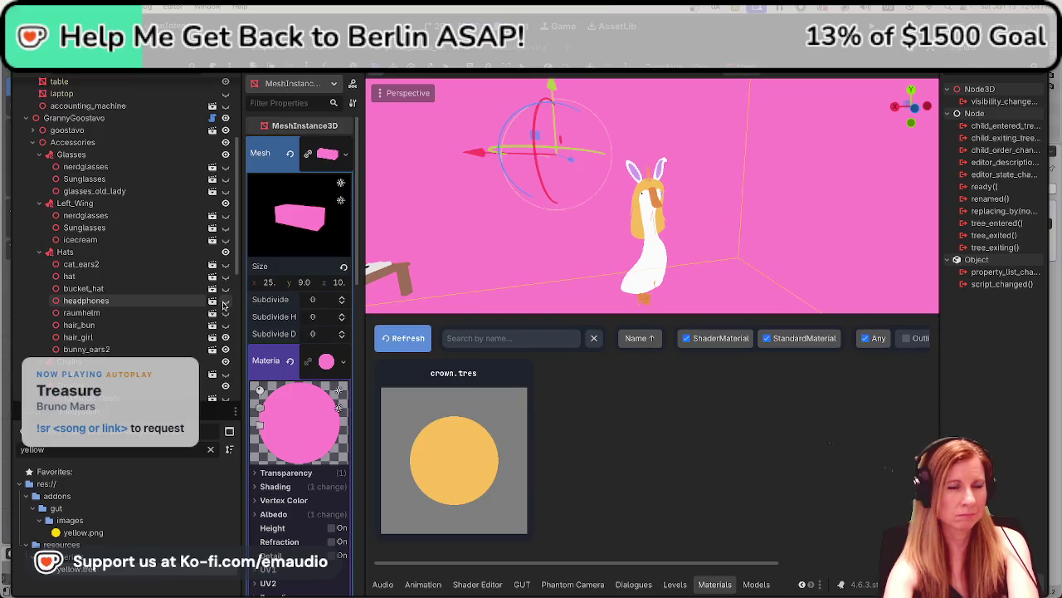
left_click(226, 266)
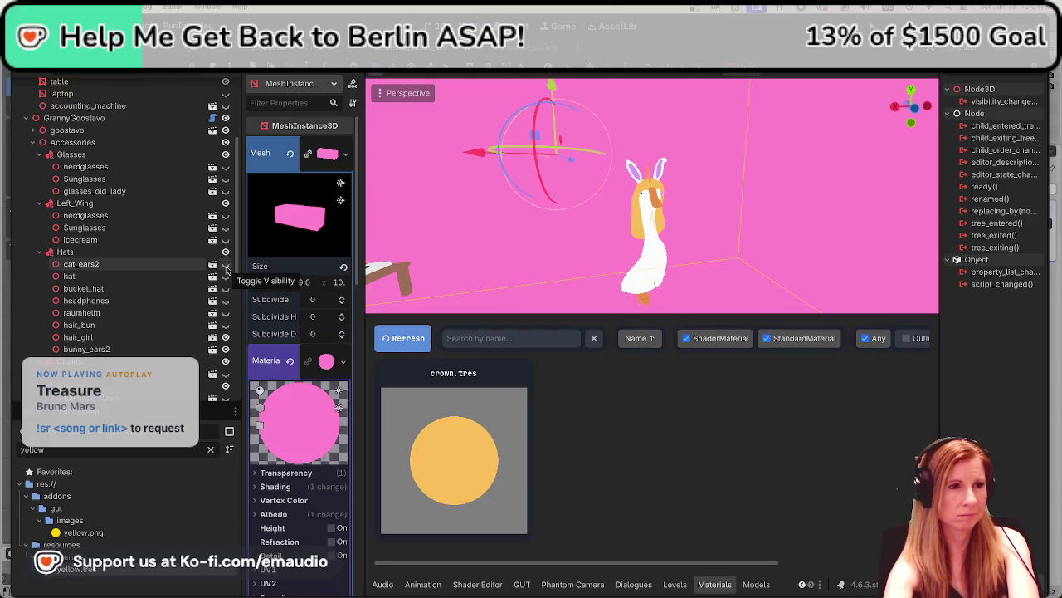
- Hide bunny_ears2 and hair_girl in the Scene tree and bring up the Models browser
left_click(226, 350)
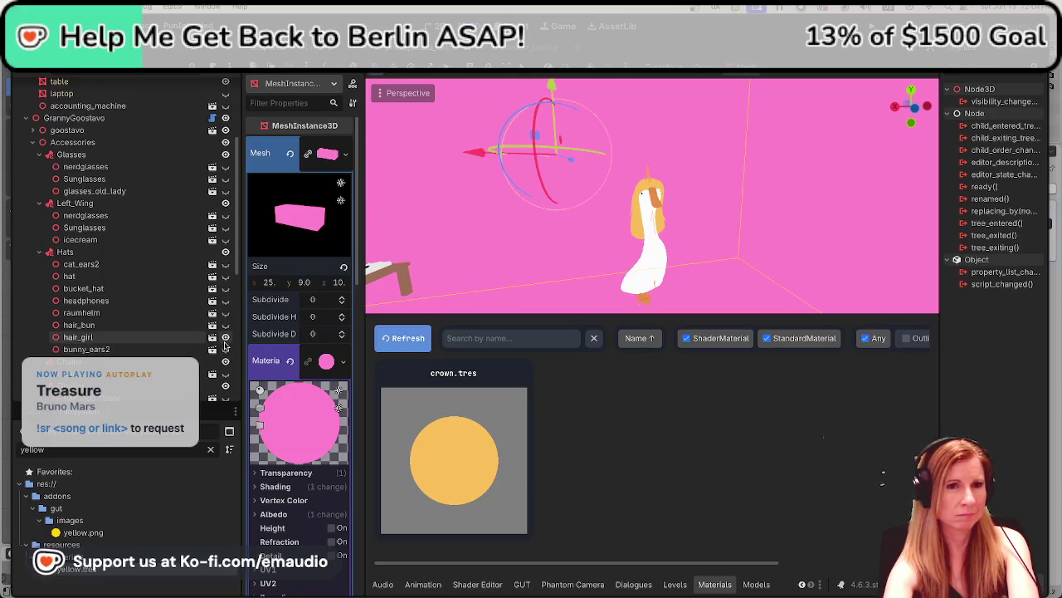
left_click(225, 338)
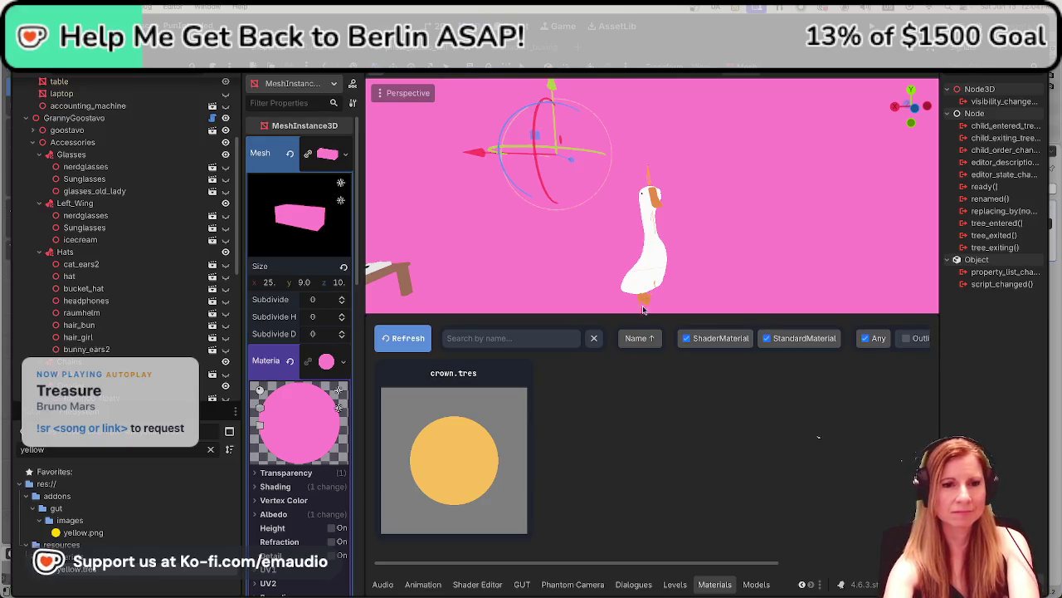
left_click(756, 583)
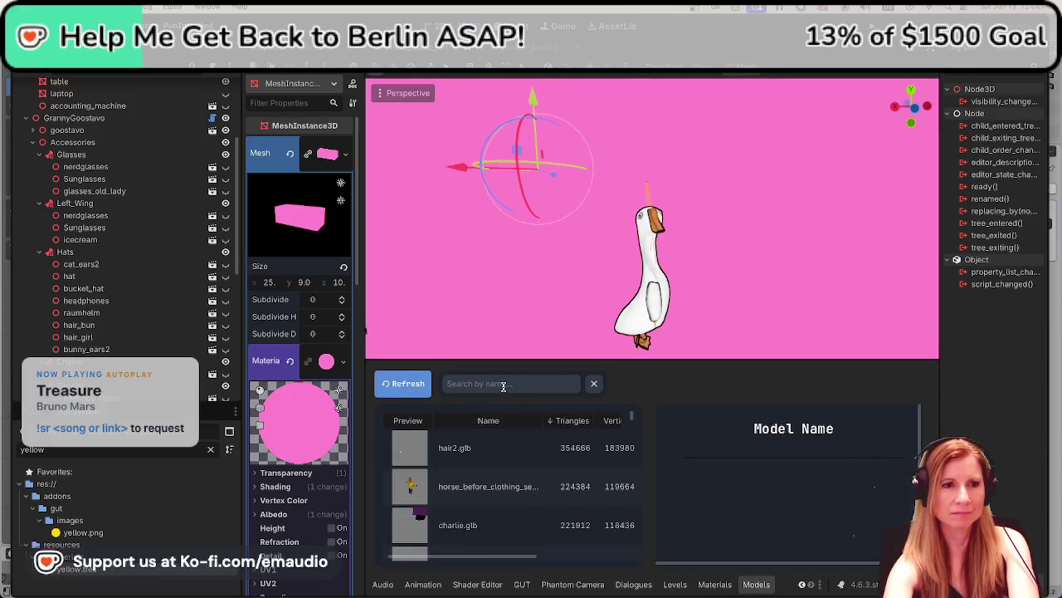
- Filter the Models list by 'crown' and refresh it
type("cro")
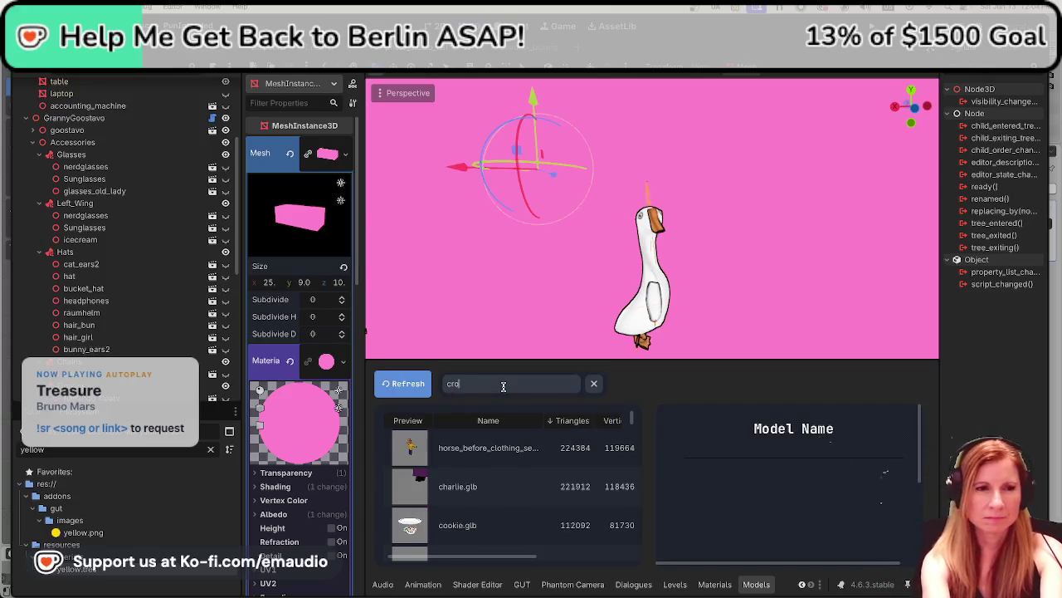
type("wn")
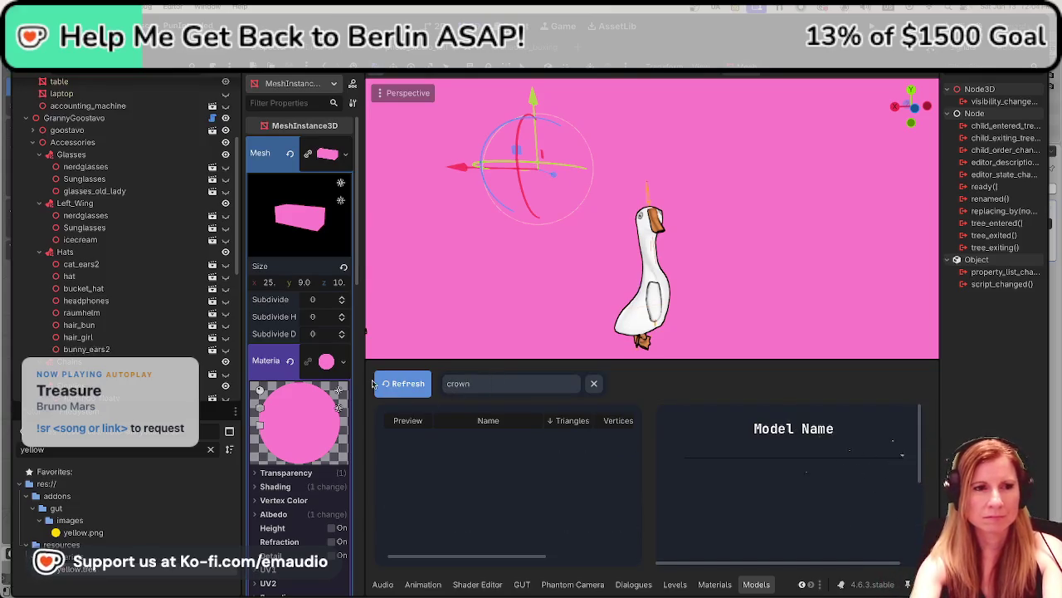
left_click(395, 388)
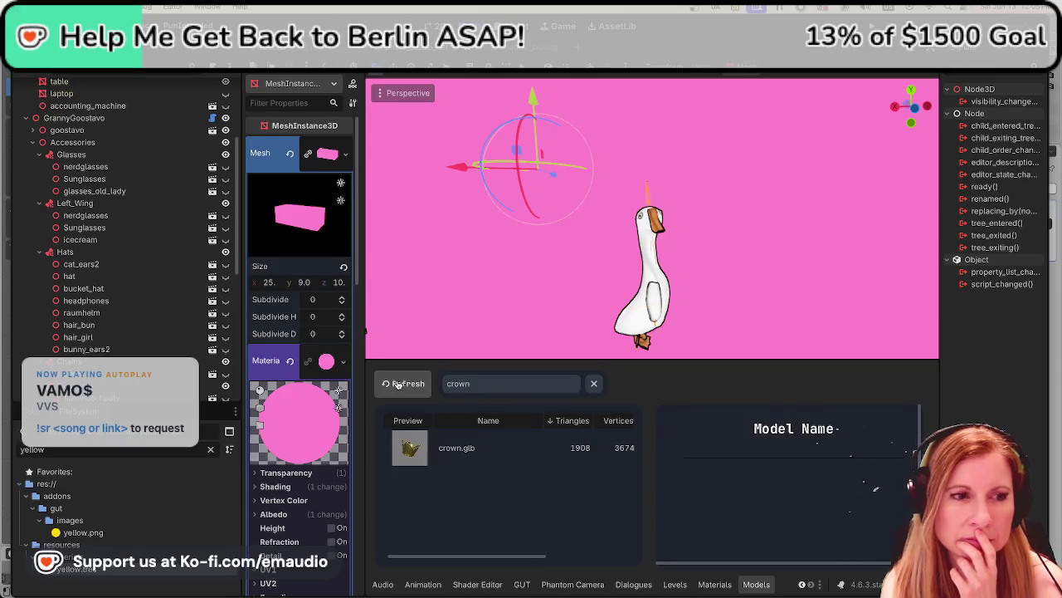
- Assign the 'crown' material to crown.glb's slot and place crown.glb under the Hats node
left_click(399, 384)
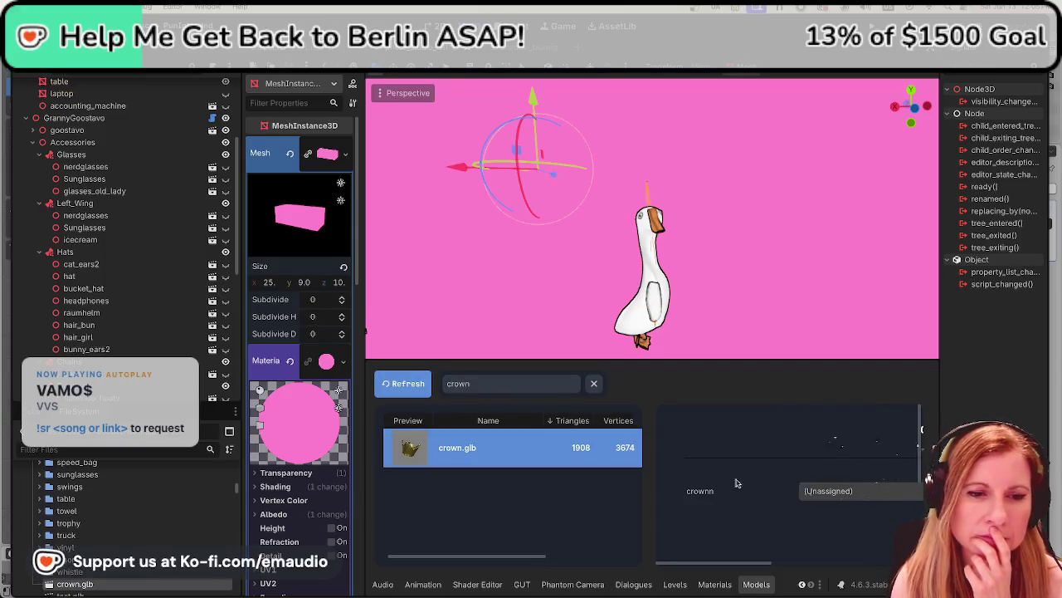
left_click(815, 491)
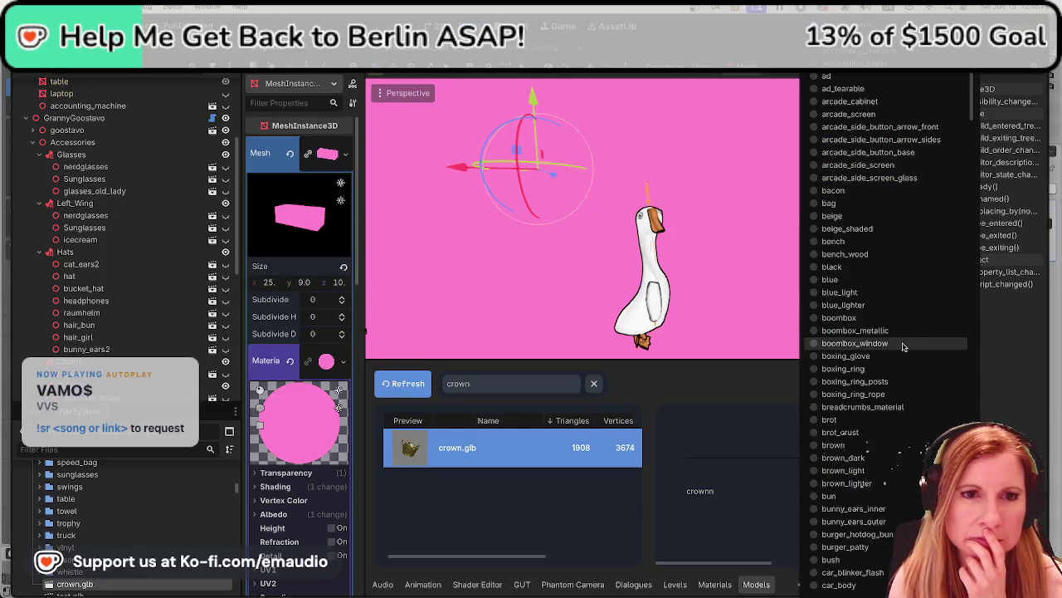
scroll(898, 343, "down", 5)
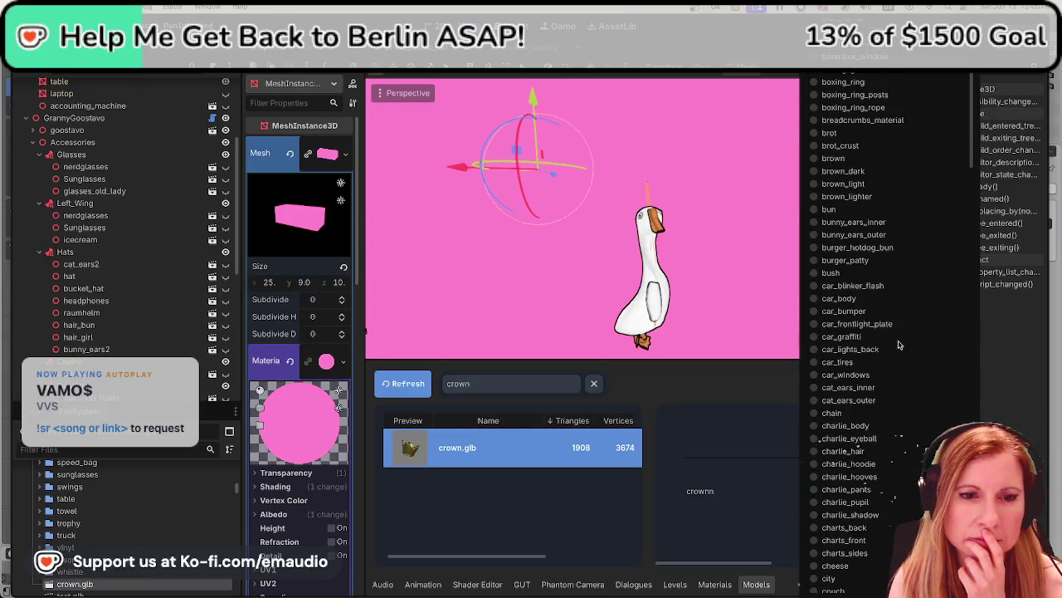
scroll(897, 353, "down", 5)
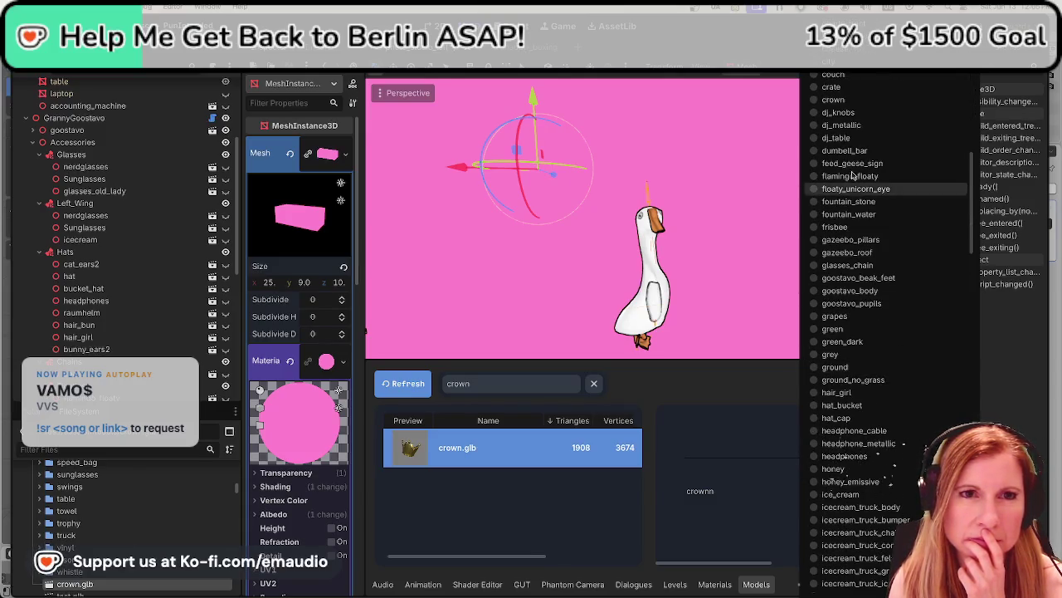
left_click(844, 101)
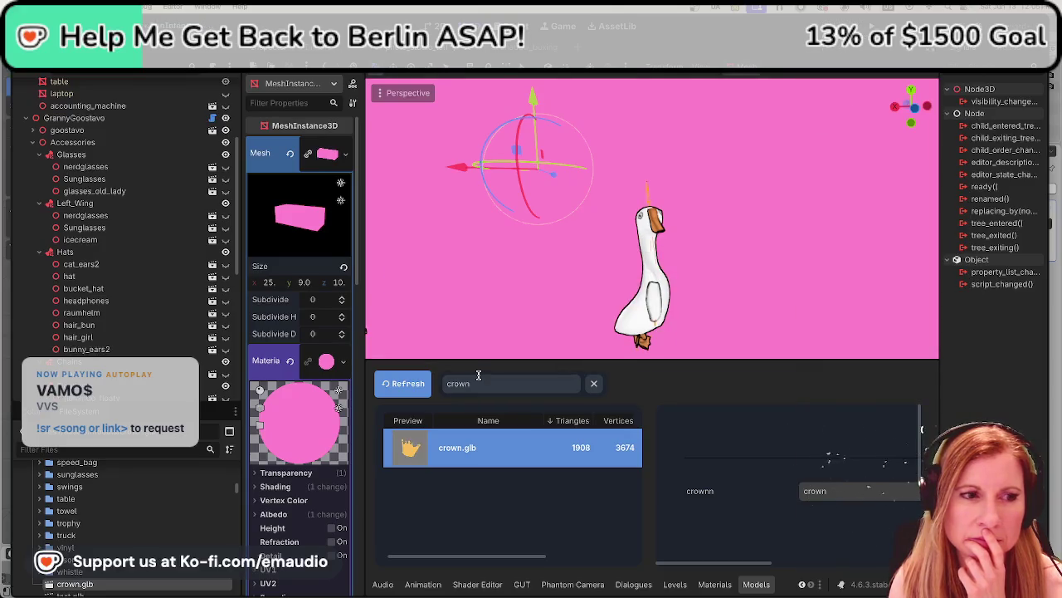
left_click_drag(75, 584, 73, 256)
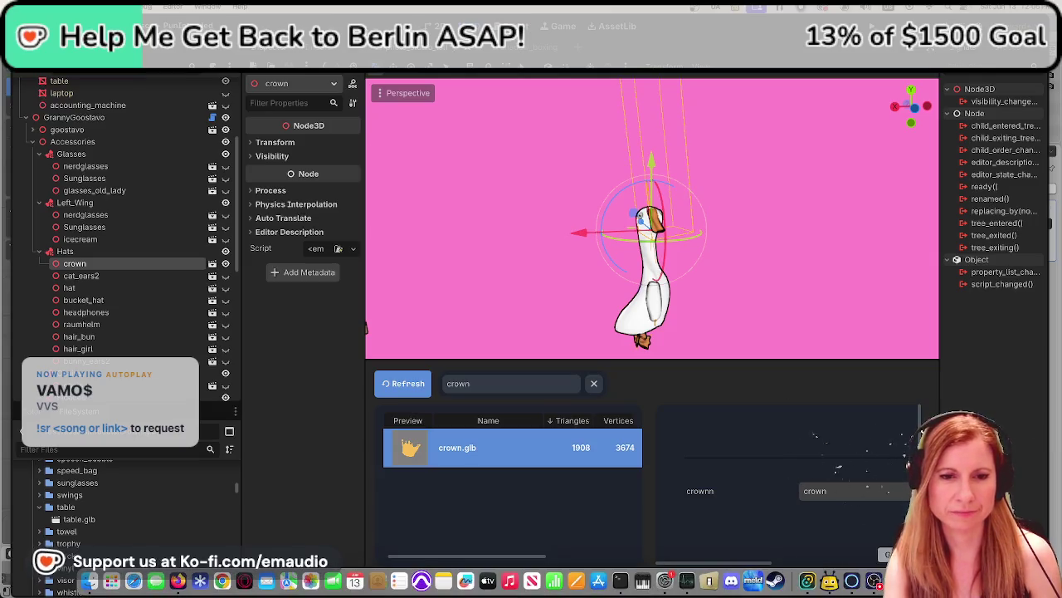
- Back in Blender, select the crown and lower it along Z
key("super+Tab")
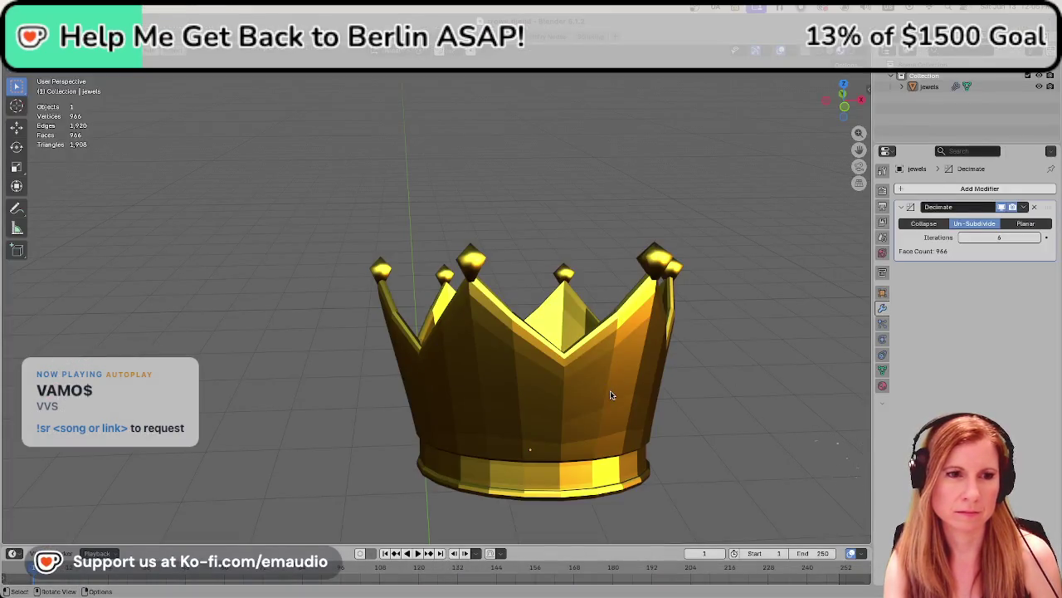
scroll(677, 361, "down", 3)
scroll(592, 357, "down", 3)
scroll(592, 357, "down", 2)
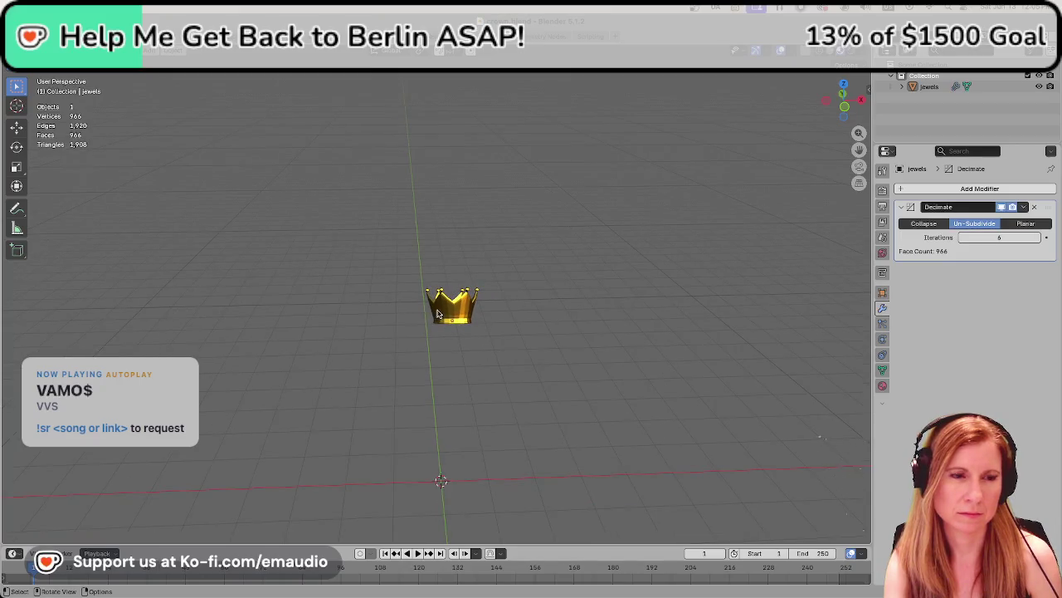
left_click(438, 314)
key("g")
key("z")
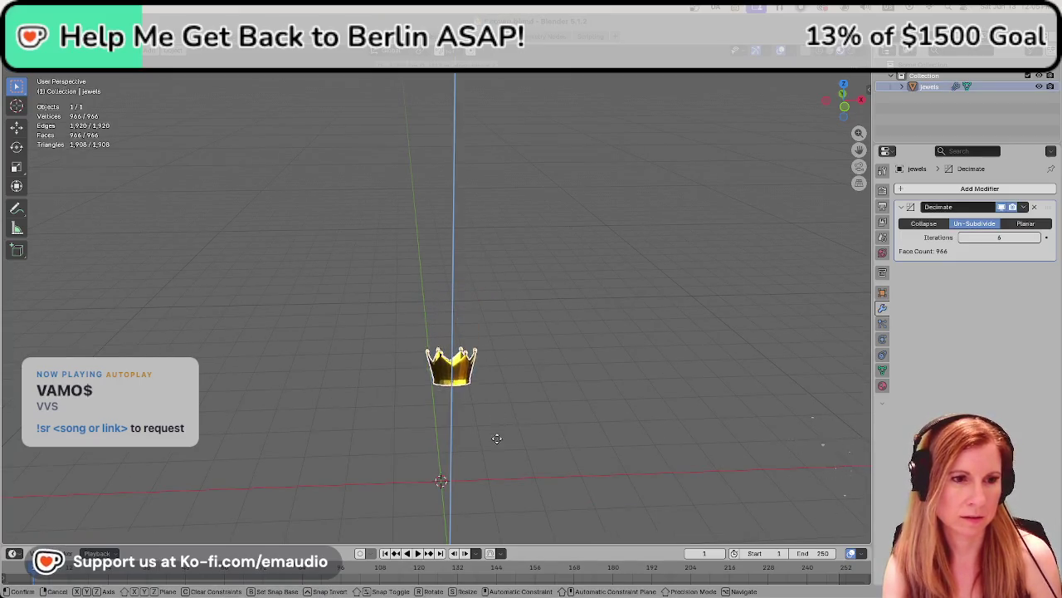
left_click(478, 516)
- In front view, readjust the crown's height along the Z axis
key("KP_1")
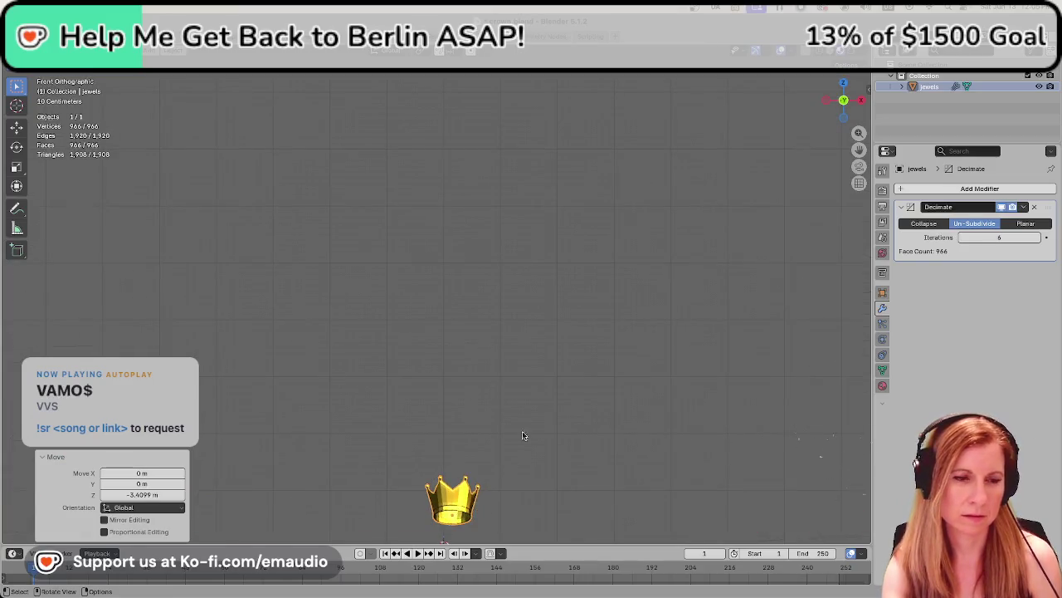
key("g")
key("z")
key("Escape")
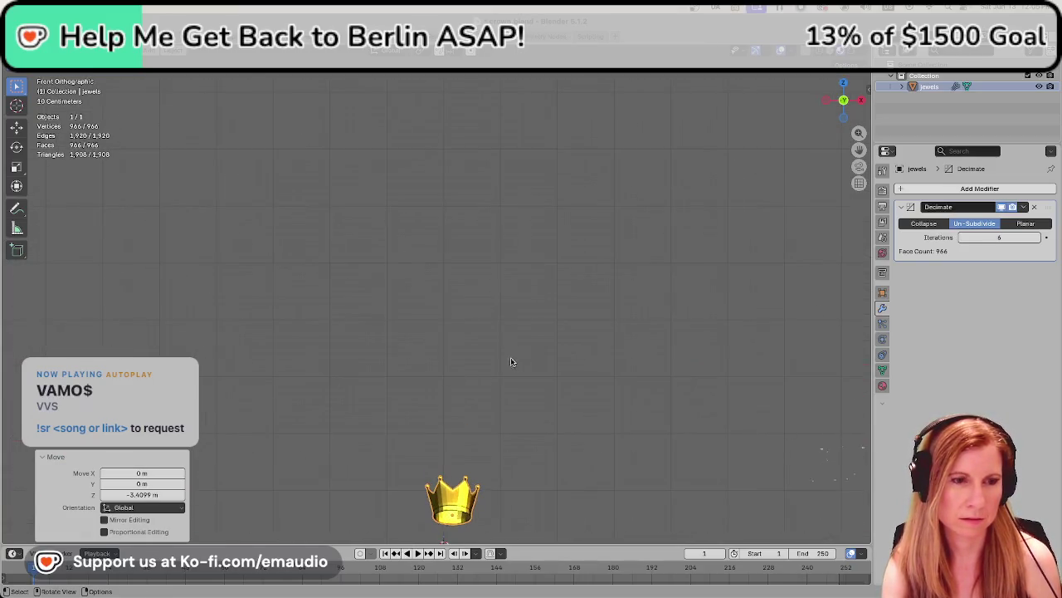
key("g")
left_click(498, 113)
key("g")
key("z")
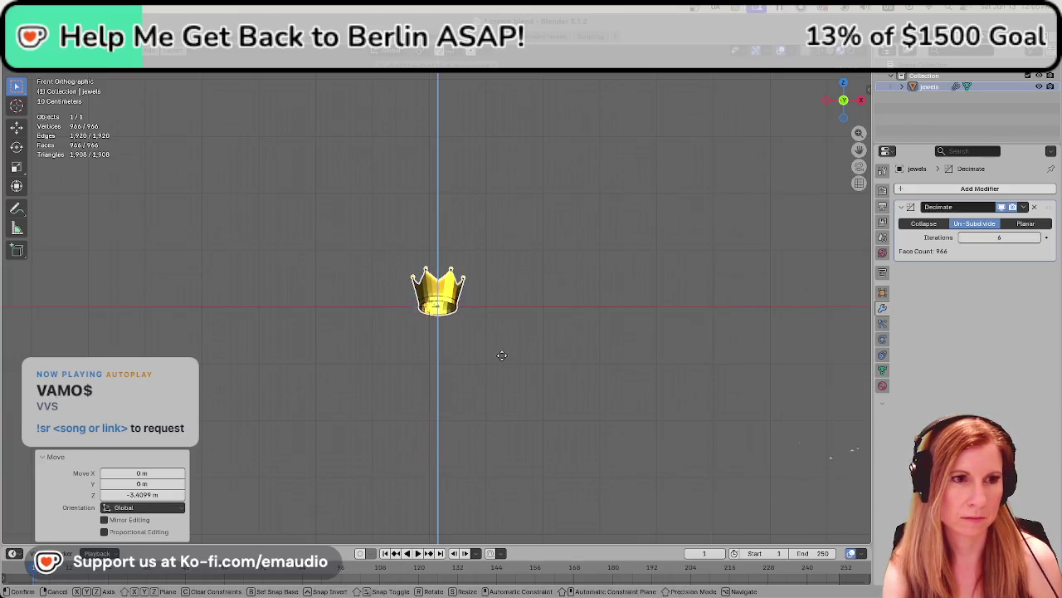
left_click(502, 355)
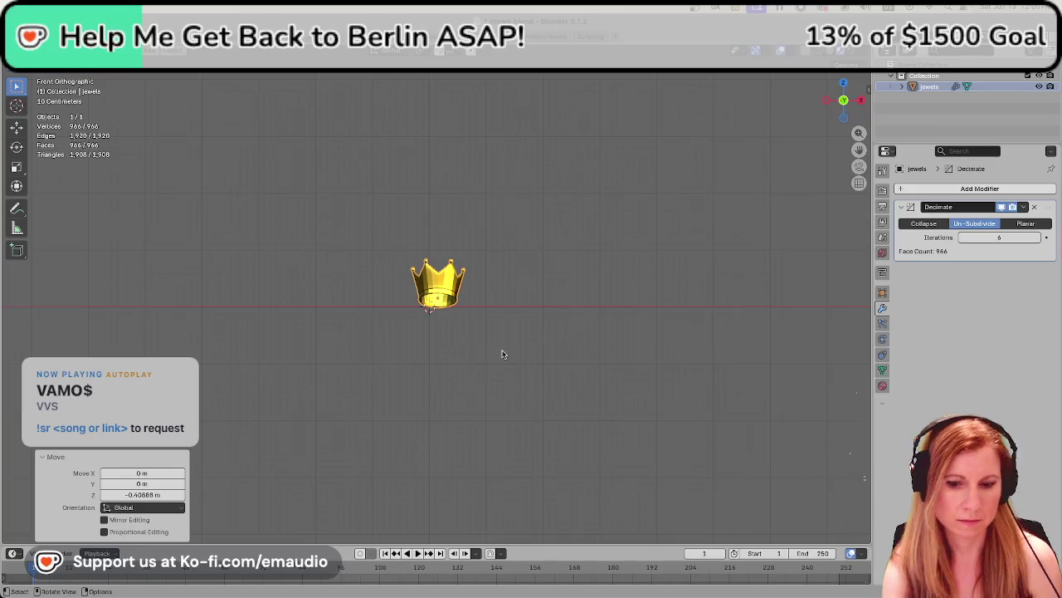
- Frame the crown and shift it slightly left along X
key("KP_Decimal")
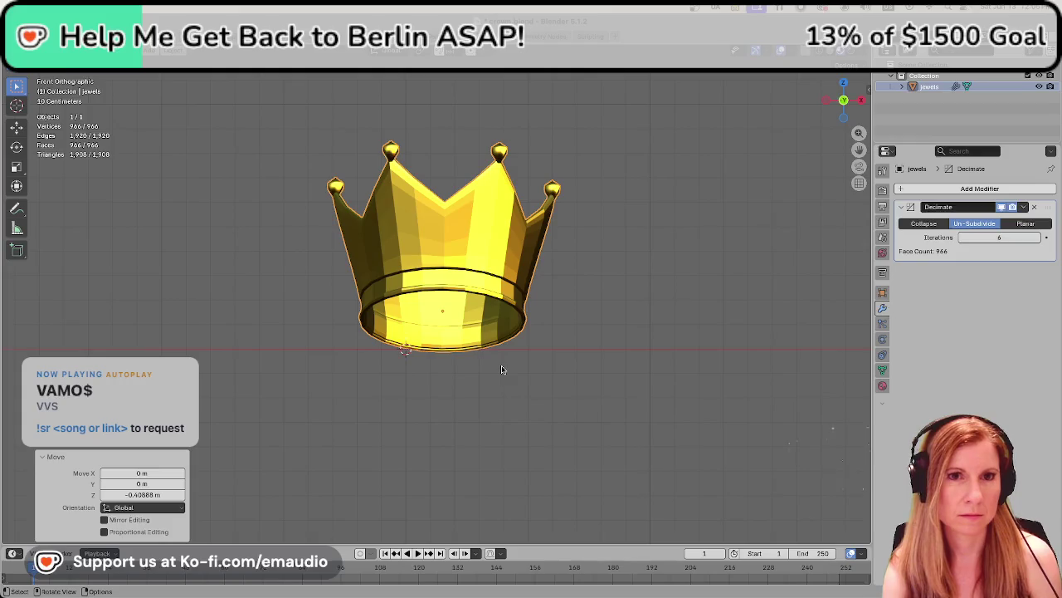
key("g")
key("x")
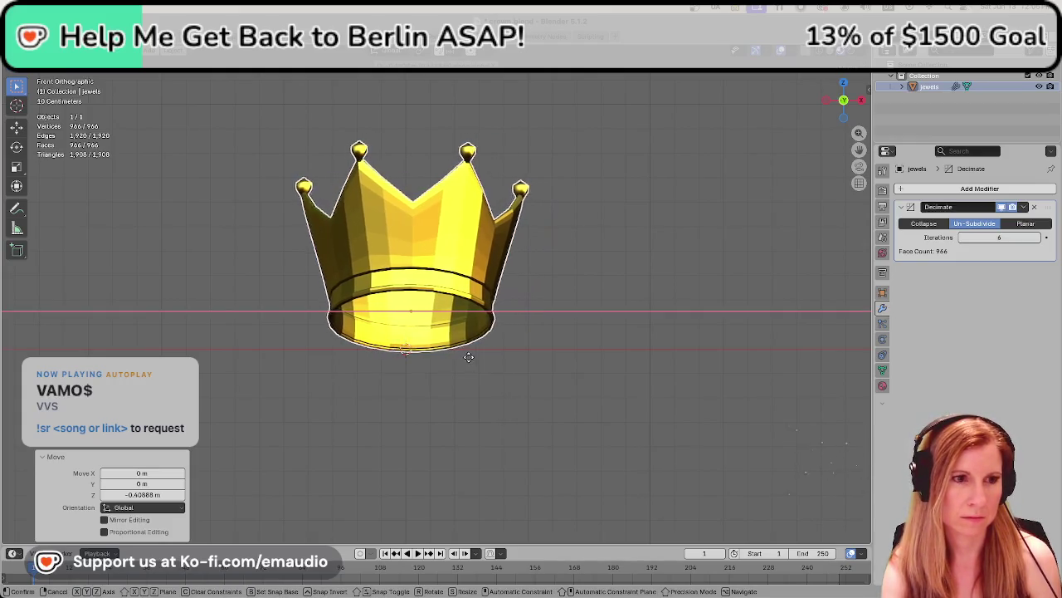
left_click(465, 358)
- Apply all transforms to the crown and save the file
key("ctrl+a")
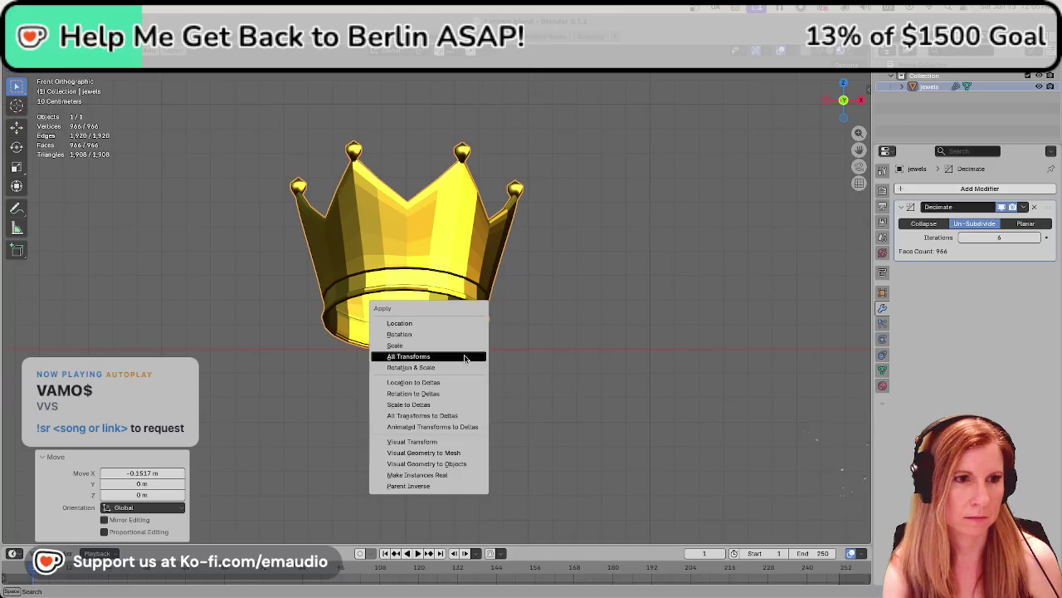
left_click(465, 358)
key("ctrl+s")
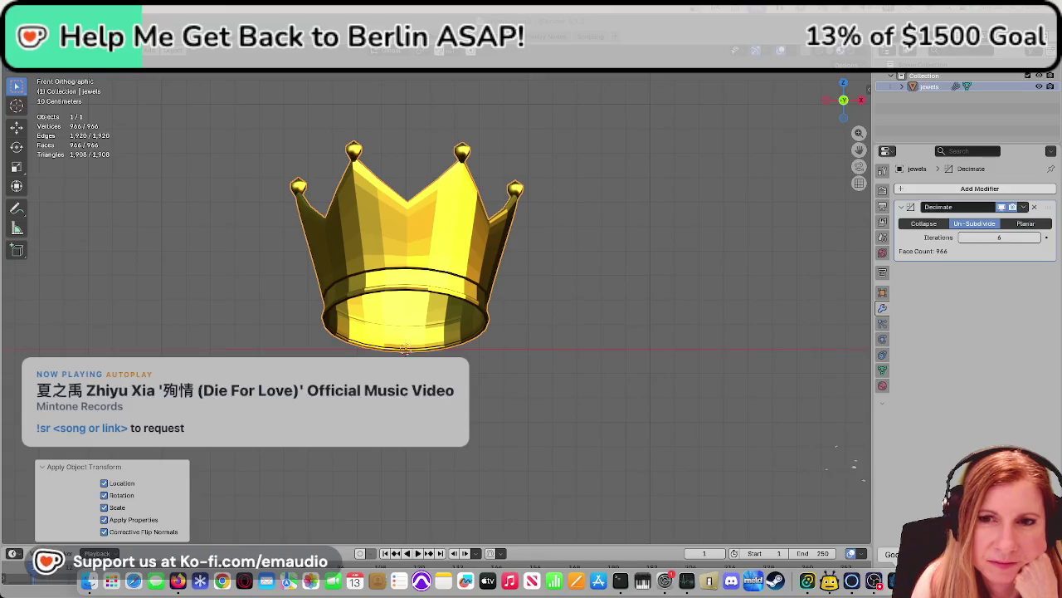
- In Godot, let the crown reimport and zoom around it on the goose's head
key("super+Tab")
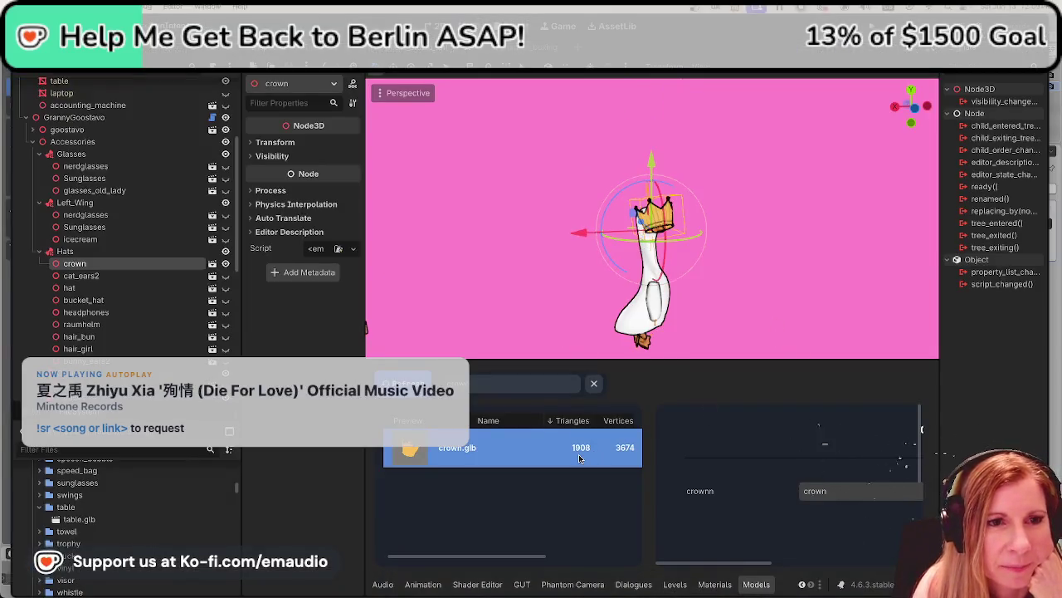
scroll(718, 223, "up", 2)
scroll(715, 228, "up", 2)
scroll(712, 234, "up", 3)
scroll(708, 240, "up", 2)
scroll(709, 240, "down", 3)
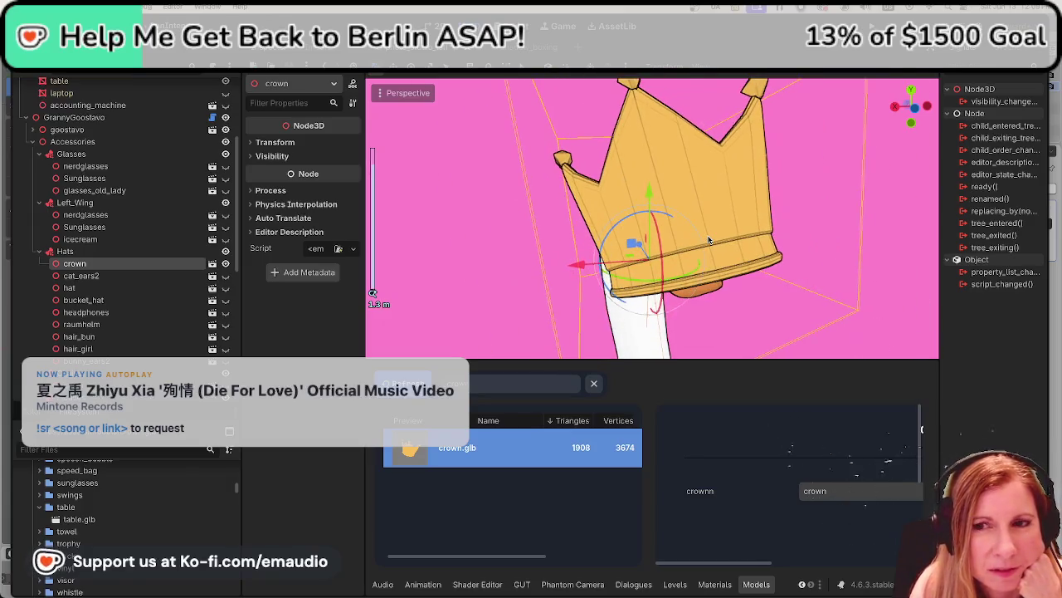
scroll(707, 241, "down", 1)
scroll(704, 244, "down", 2)
scroll(705, 244, "up", 1)
scroll(703, 246, "up", 2)
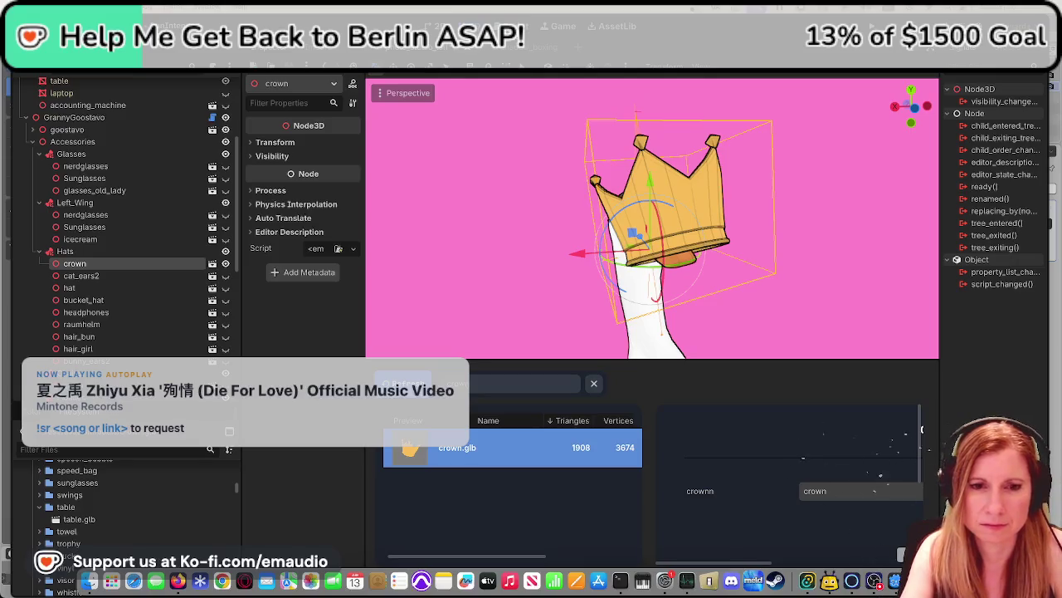
key("super+Tab")
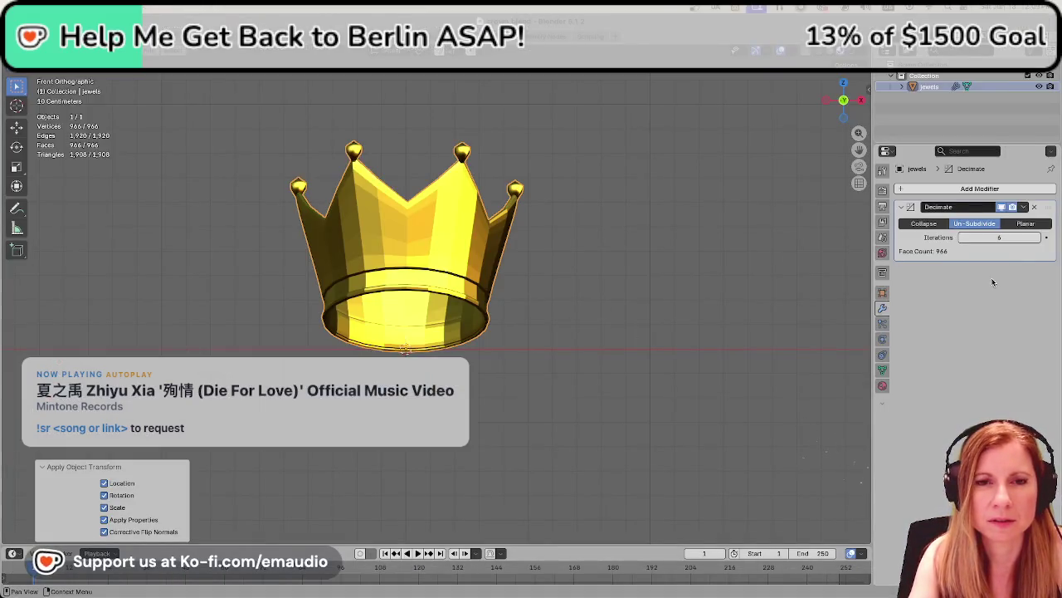
- Delete the crown's Decimate modifier, save the Blender file, and return to Godot
left_click(1035, 207)
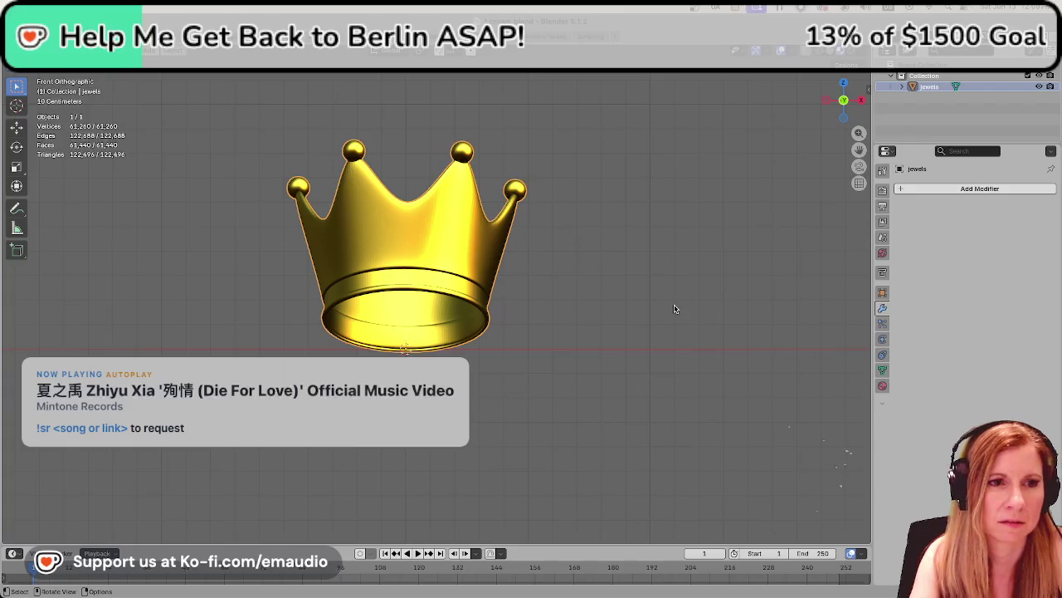
key("ctrl+s")
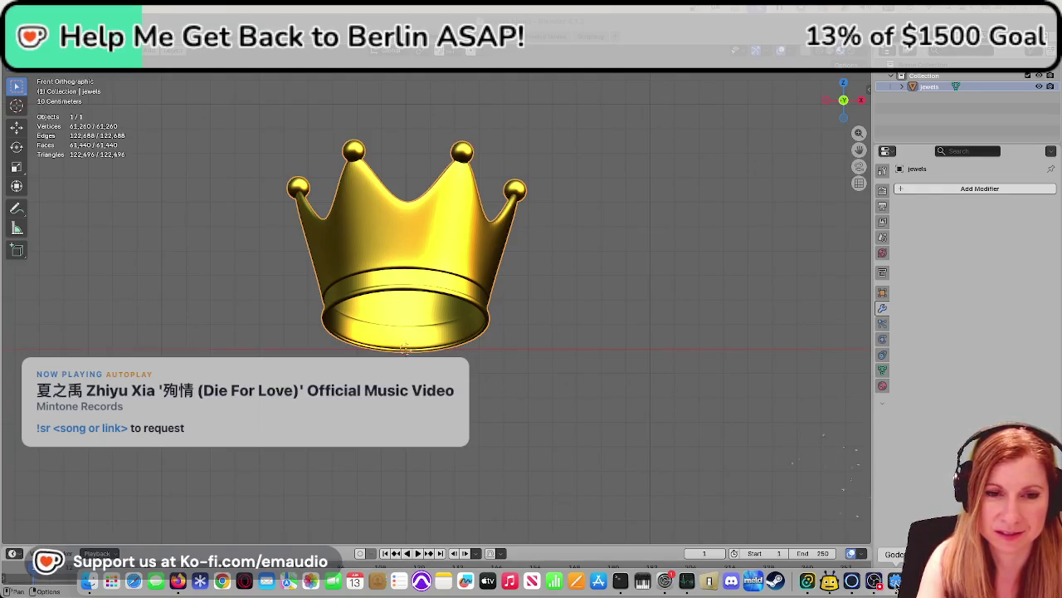
left_click(895, 581)
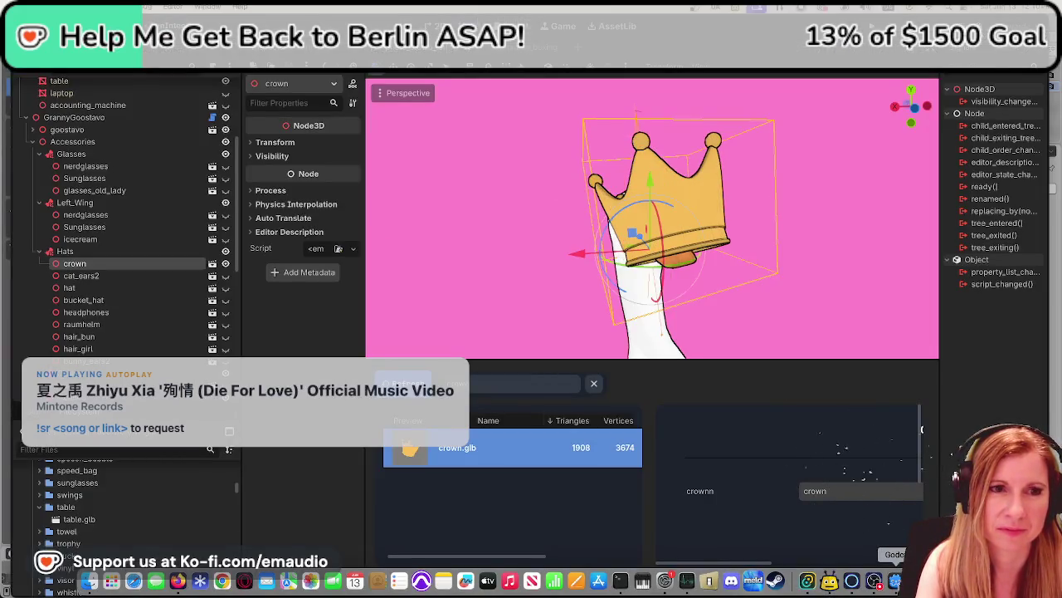
- Roughly position the crown on the goose's head along X and Z, checking several angles
left_click_drag(582, 253, 546, 264)
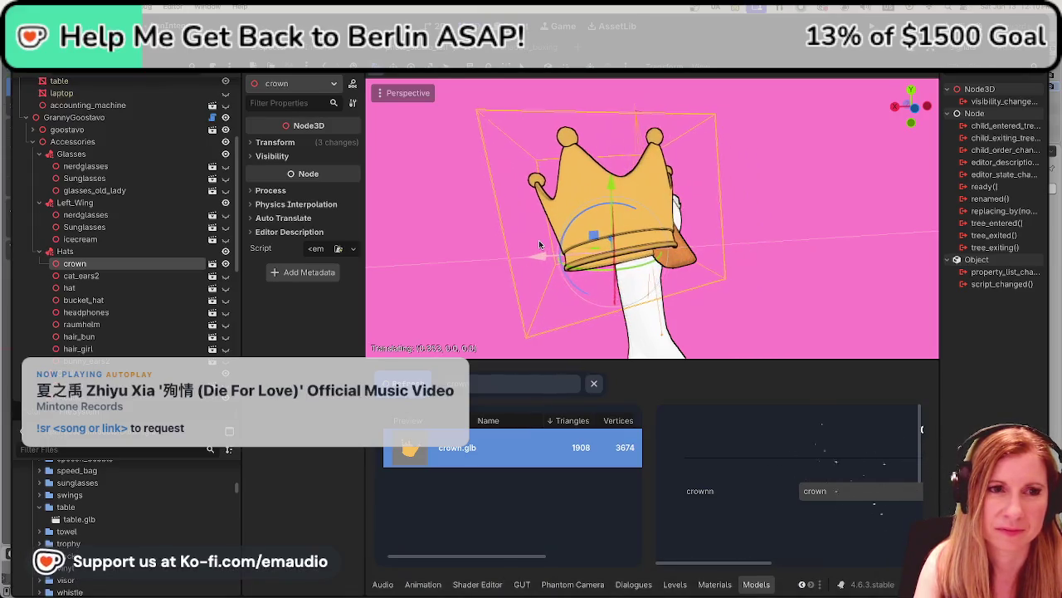
key("ctrl+z")
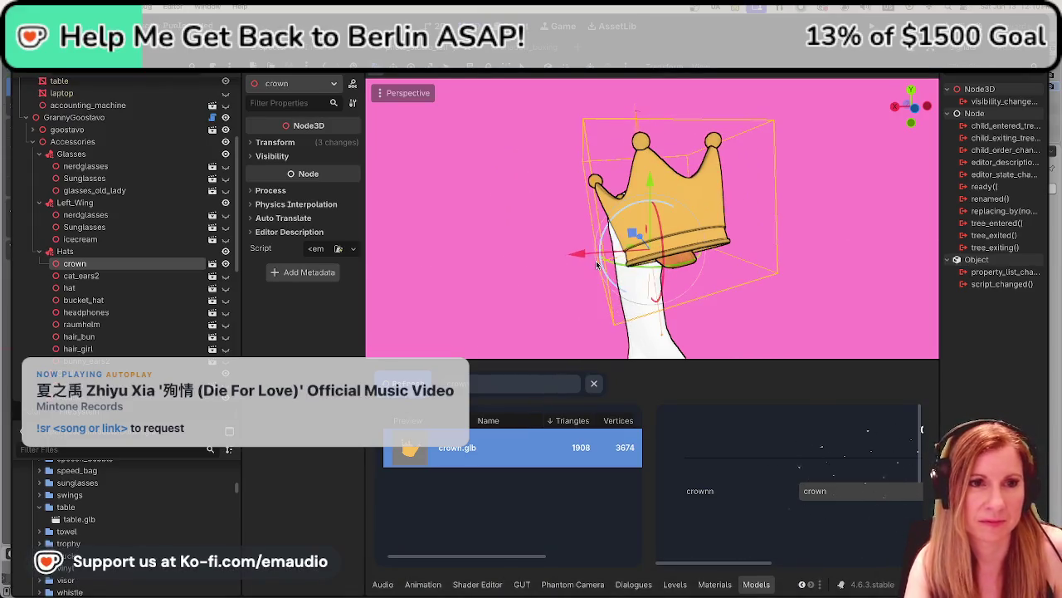
mouse_move(539, 312)
middle_mouse_down()
mouse_move(681, 253)
mouse_move(581, 254)
middle_mouse_up()
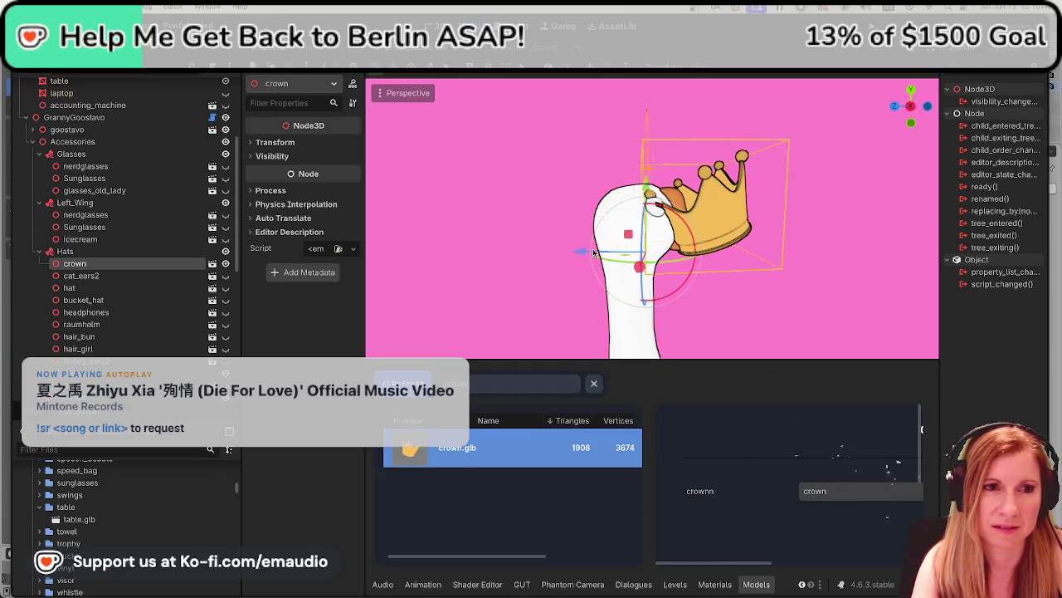
mouse_move(581, 254)
left_mouse_down()
mouse_move(529, 256)
mouse_move(535, 249)
left_mouse_up()
mouse_move(590, 182)
left_mouse_down()
mouse_move(577, 145)
mouse_move(577, 162)
left_mouse_up()
mouse_move(581, 166)
middle_mouse_down()
mouse_move(697, 268)
mouse_move(505, 207)
middle_mouse_up()
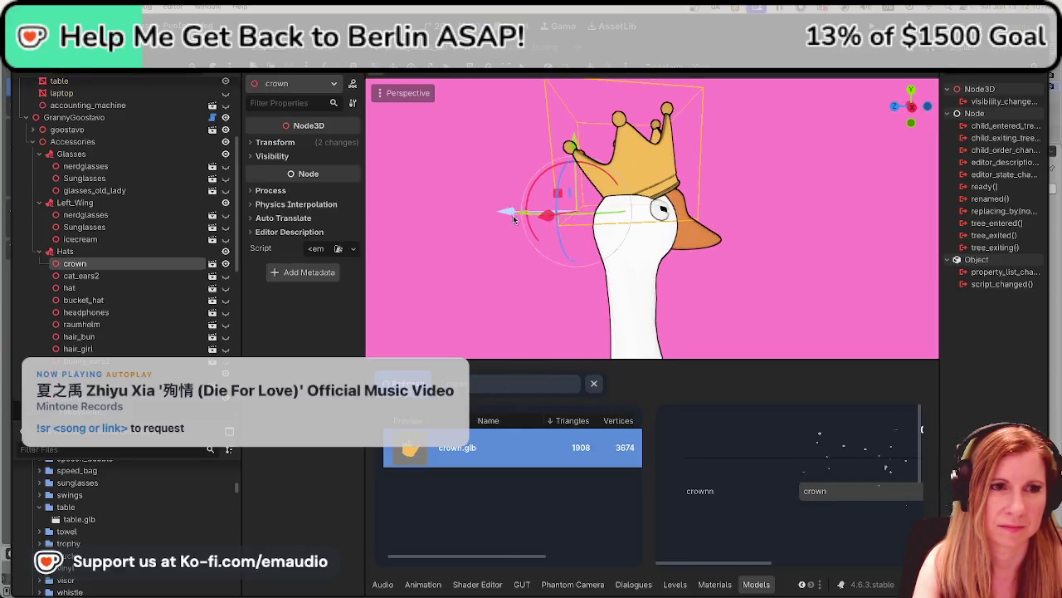
left_click_drag(505, 207, 489, 214)
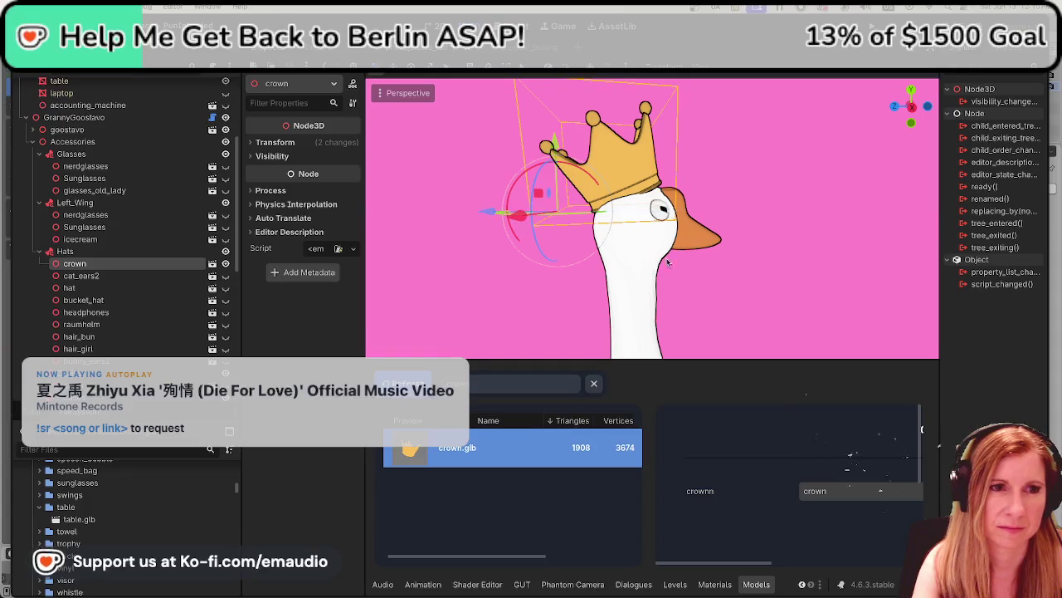
middle_click_drag(490, 214, 671, 286)
- In front view, centre the crown over the head along X and rotate it about 8 degrees
key("KP_1")
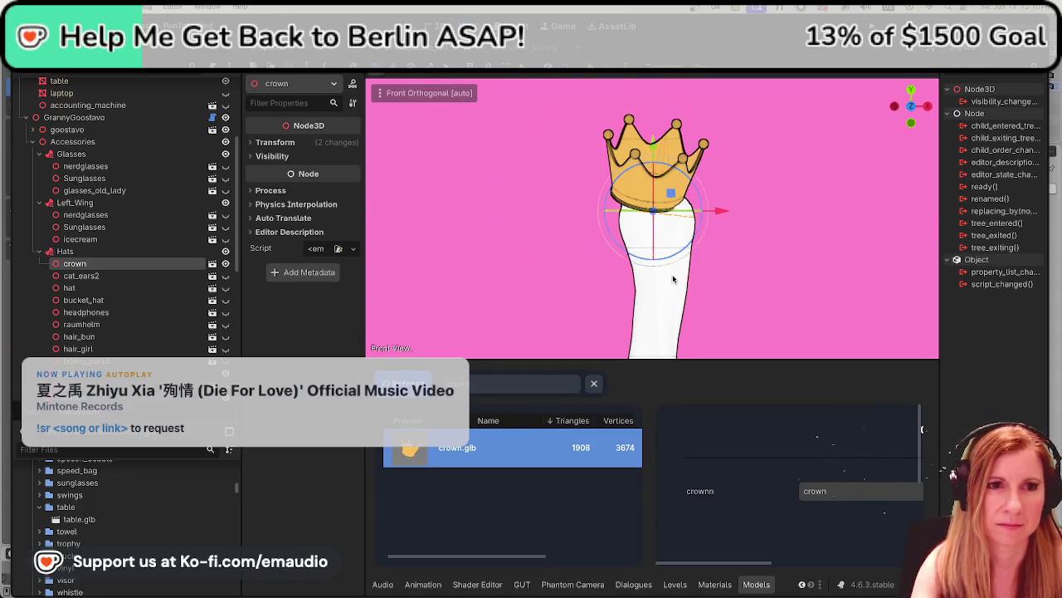
left_click_drag(718, 213, 729, 213)
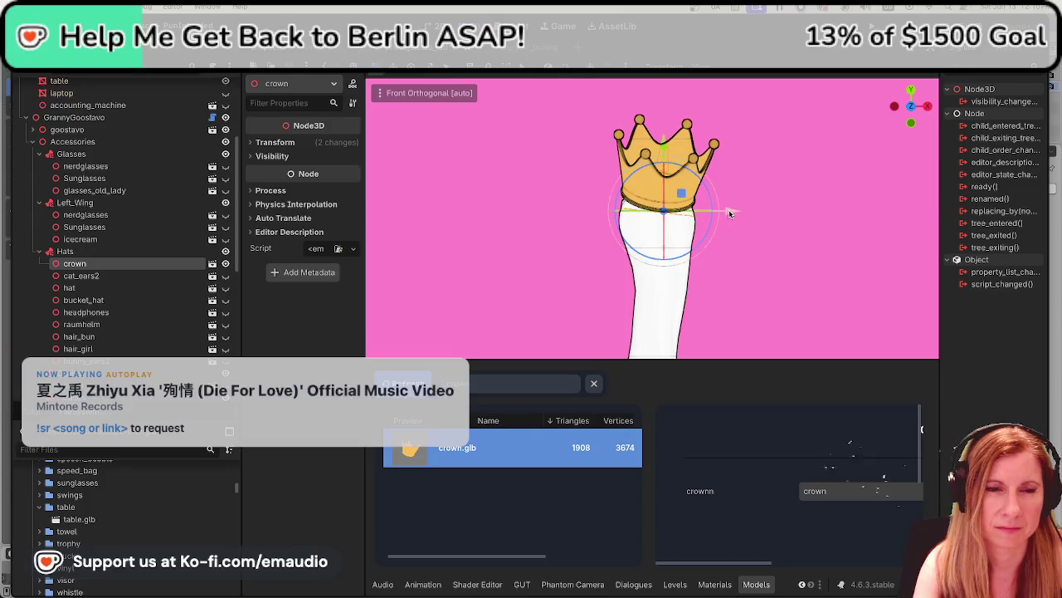
left_click_drag(619, 191, 614, 196)
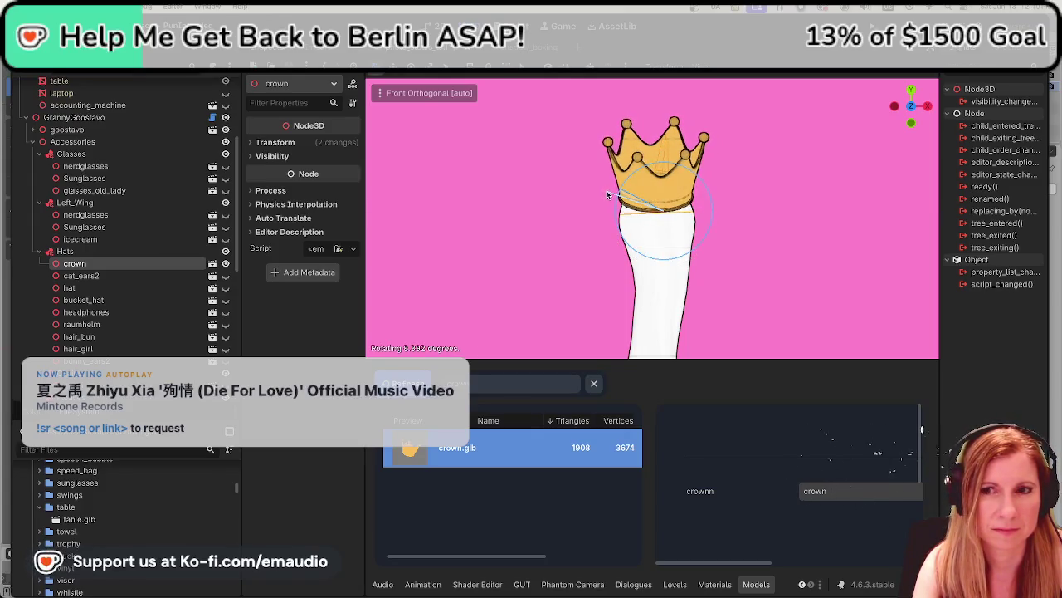
middle_click_drag(810, 319, 618, 233)
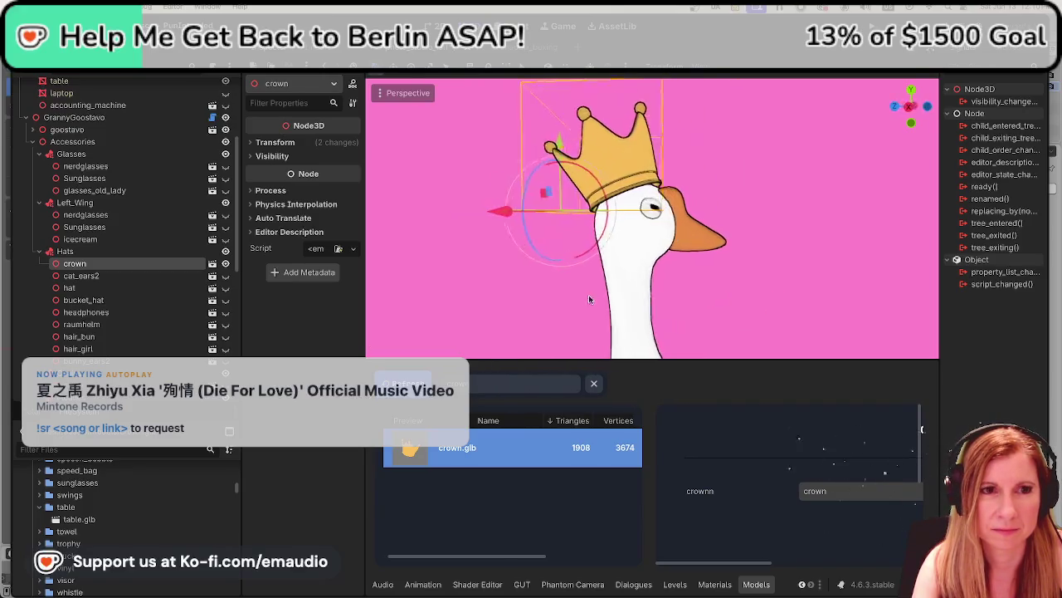
scroll(614, 141, "down", 2)
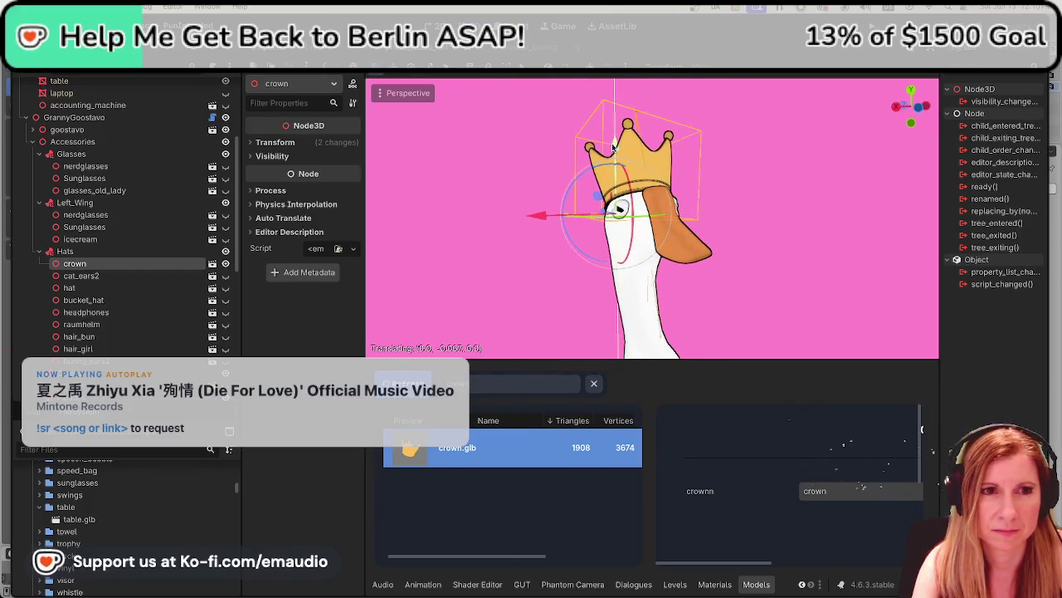
scroll(714, 233, "down", 3)
scroll(702, 247, "up", 4)
scroll(721, 298, "up", 3)
scroll(717, 299, "up", 3)
scroll(717, 300, "up", 3)
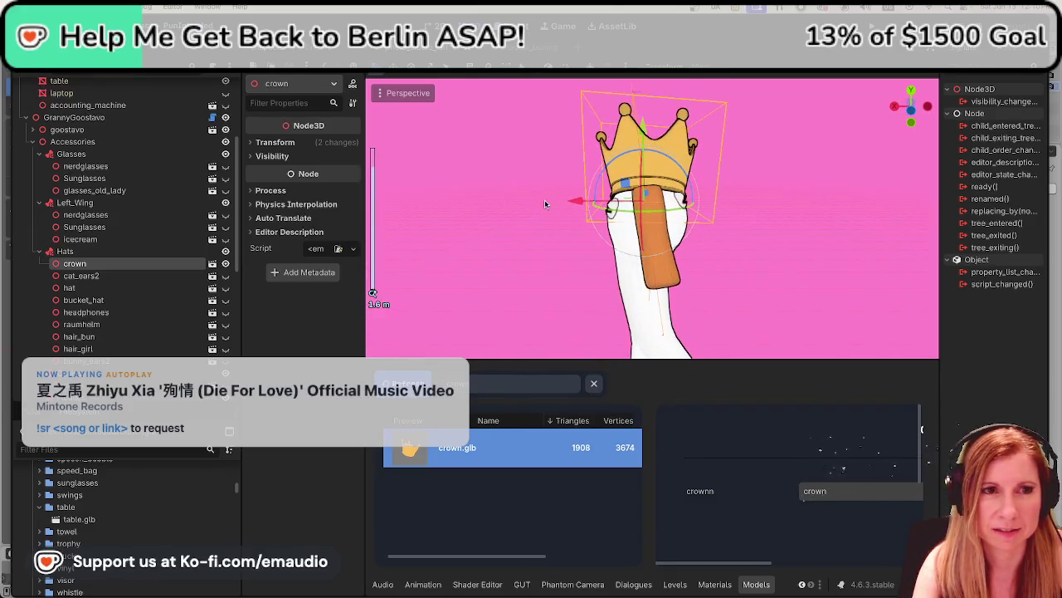
- Lower the crown slightly, cancel its tilt so it stands upright, and nudge it along X
left_click_drag(579, 201, 576, 204)
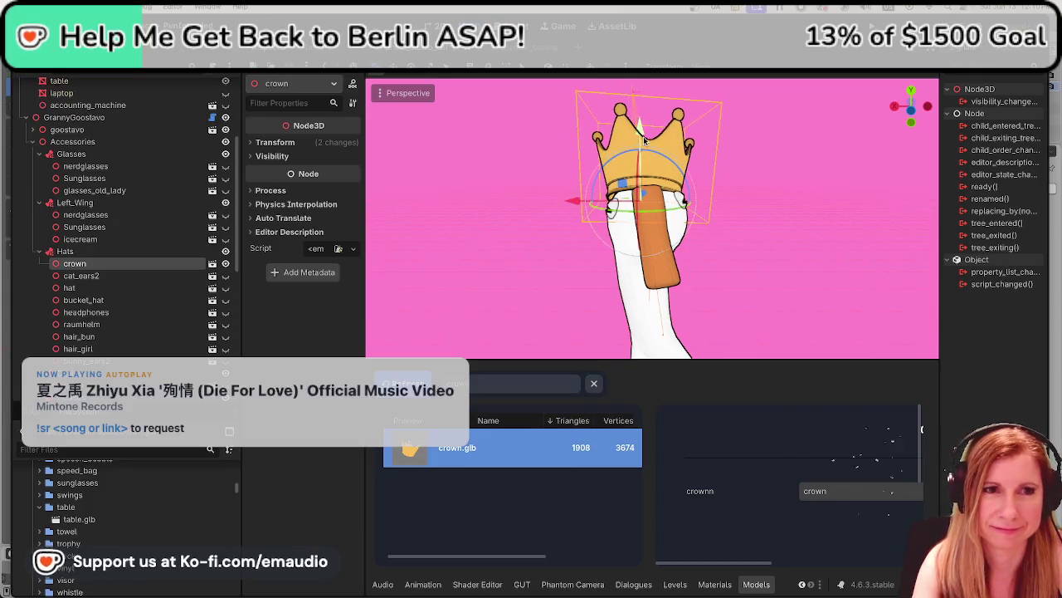
left_click_drag(639, 141, 637, 139)
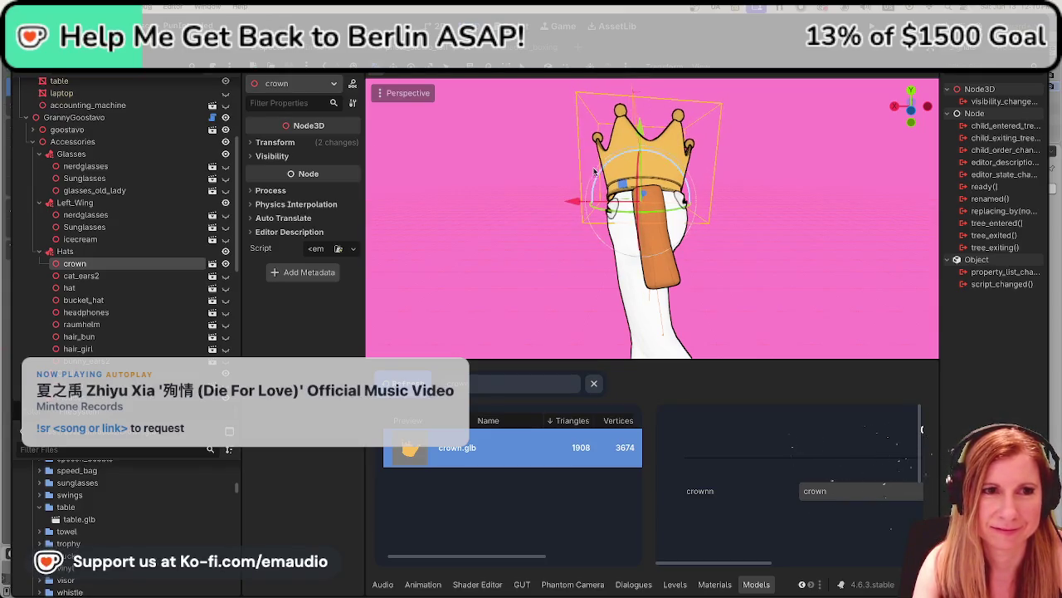
left_click_drag(596, 173, 593, 177)
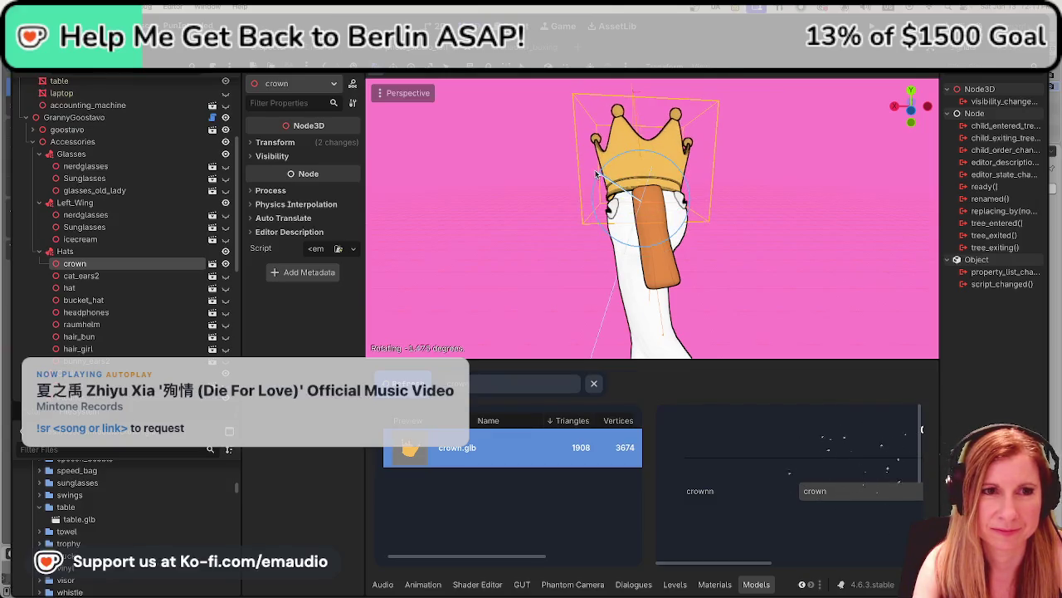
right_click(593, 177)
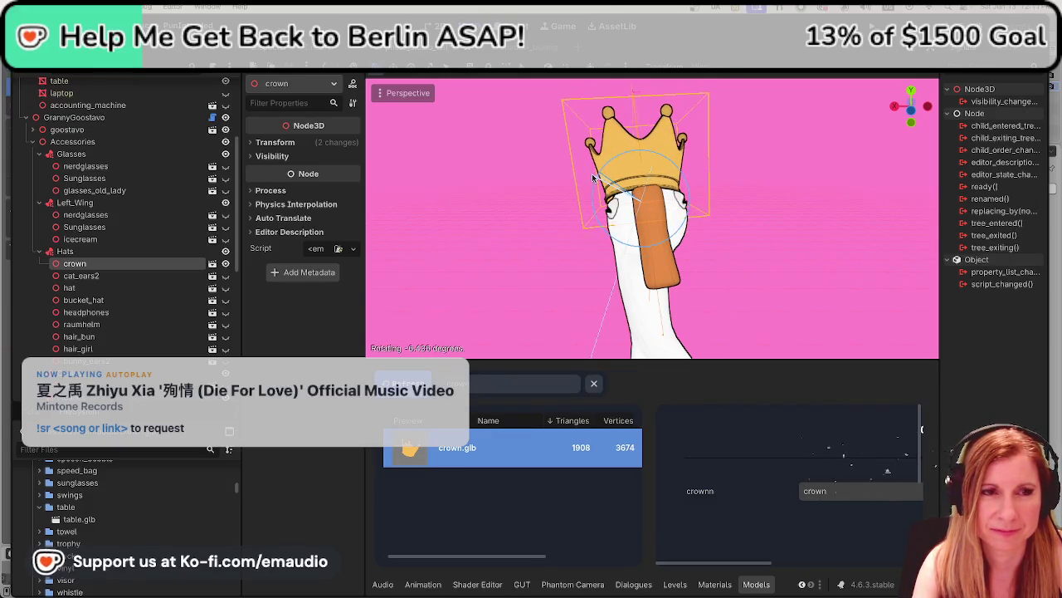
left_click_drag(571, 207, 581, 204)
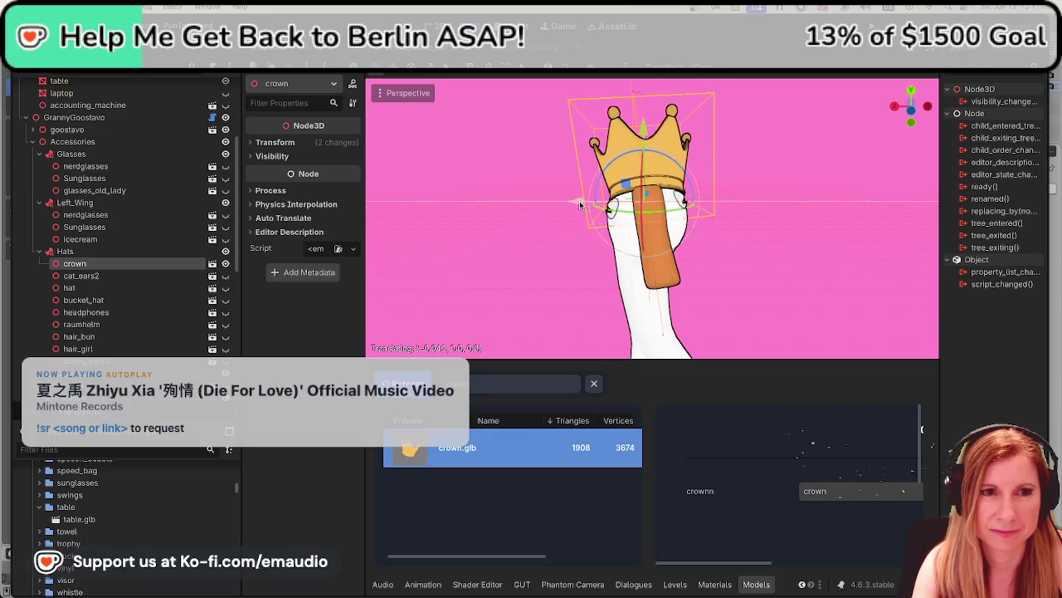
left_click(580, 204)
left_click(752, 218)
left_click(653, 167)
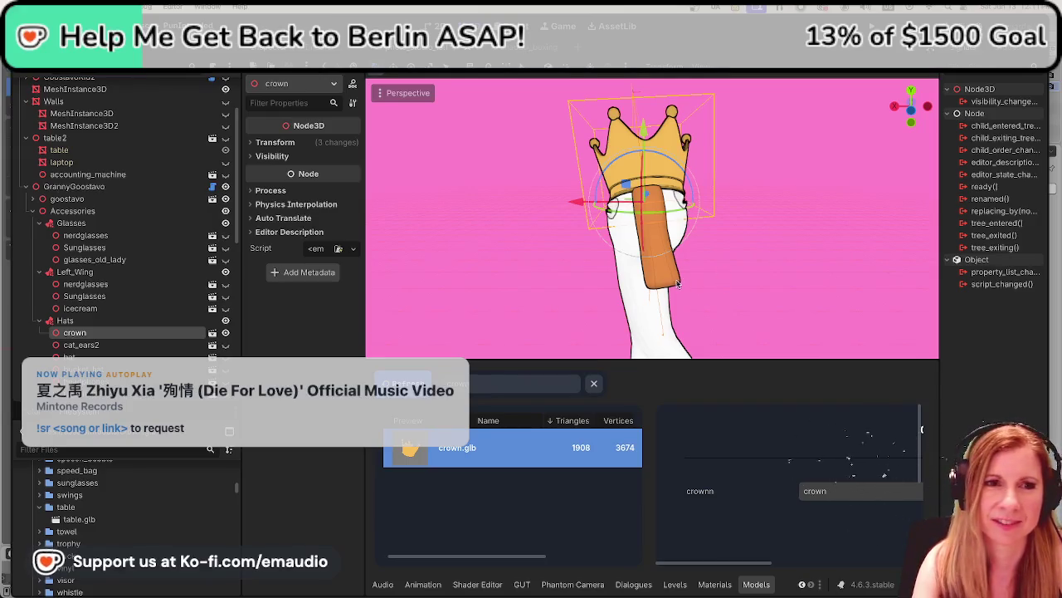
- Unhide hair_girl so the long blonde hair shows, then reselect the crown
left_click(741, 237)
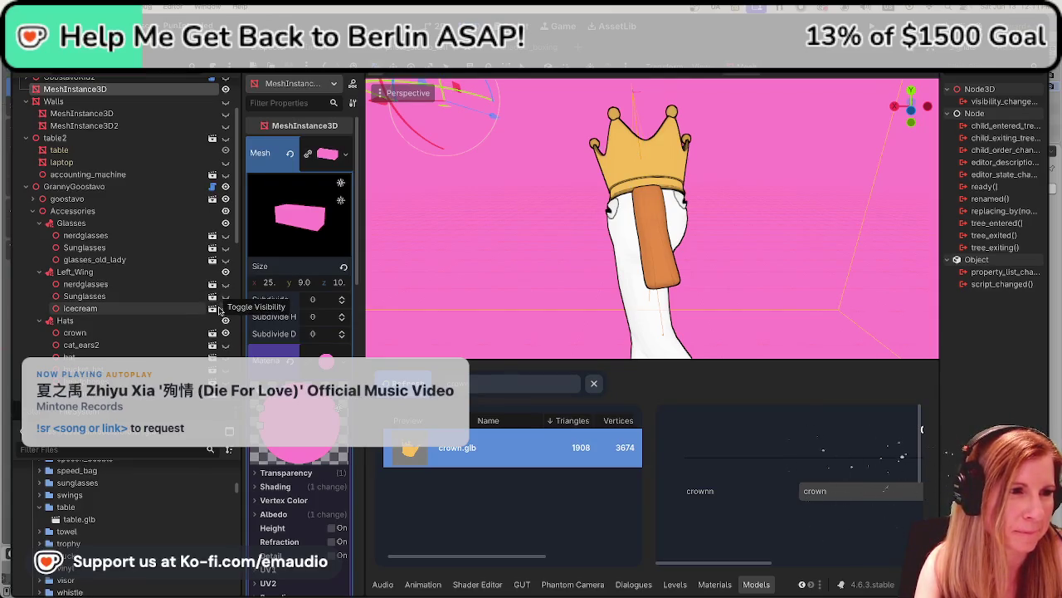
scroll(211, 322, "down", 1)
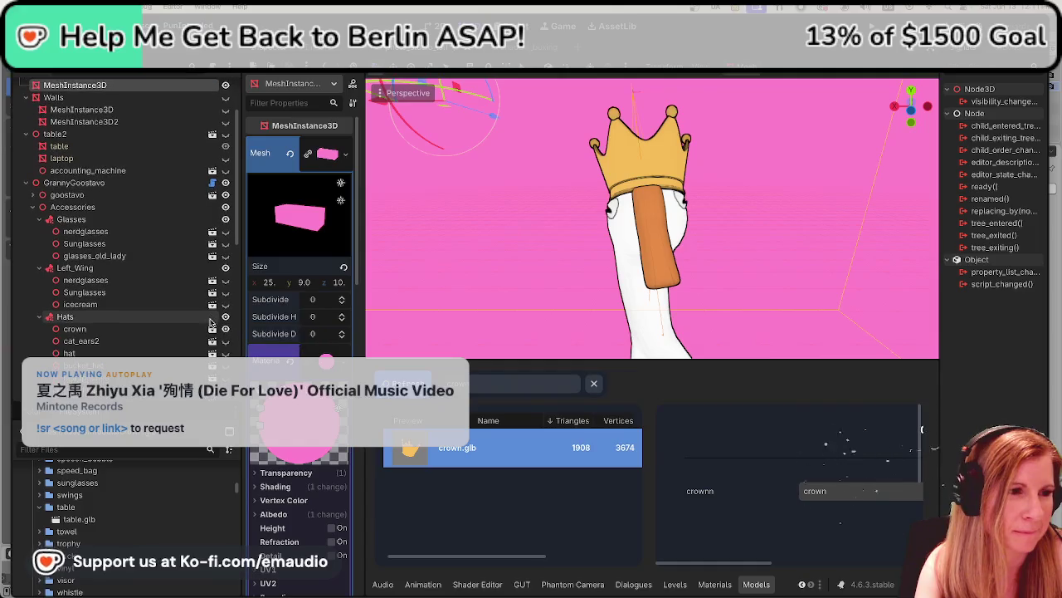
scroll(211, 322, "down", 1)
scroll(211, 323, "down", 2)
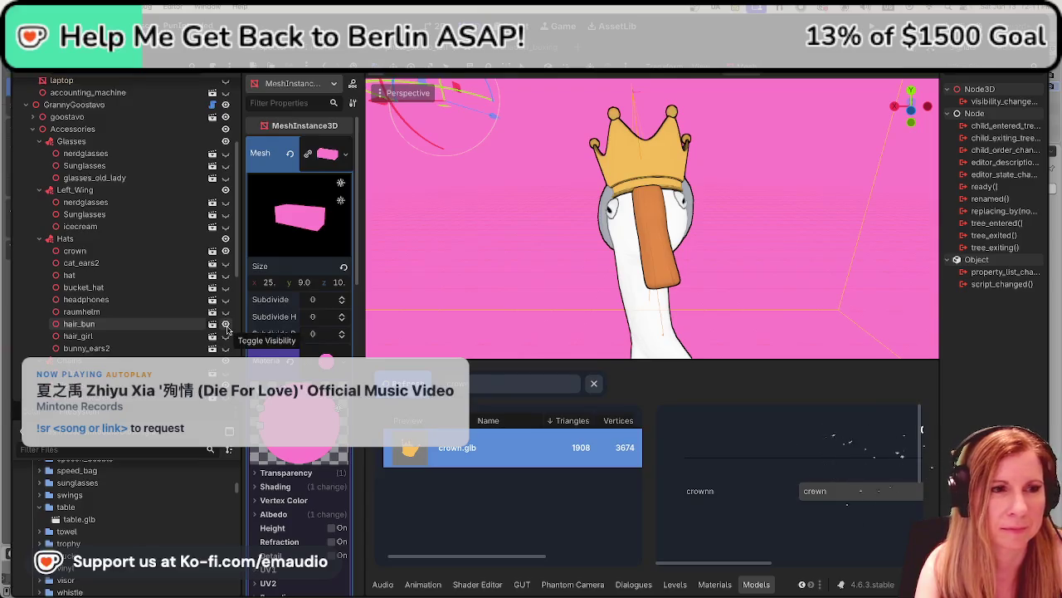
left_click(225, 336)
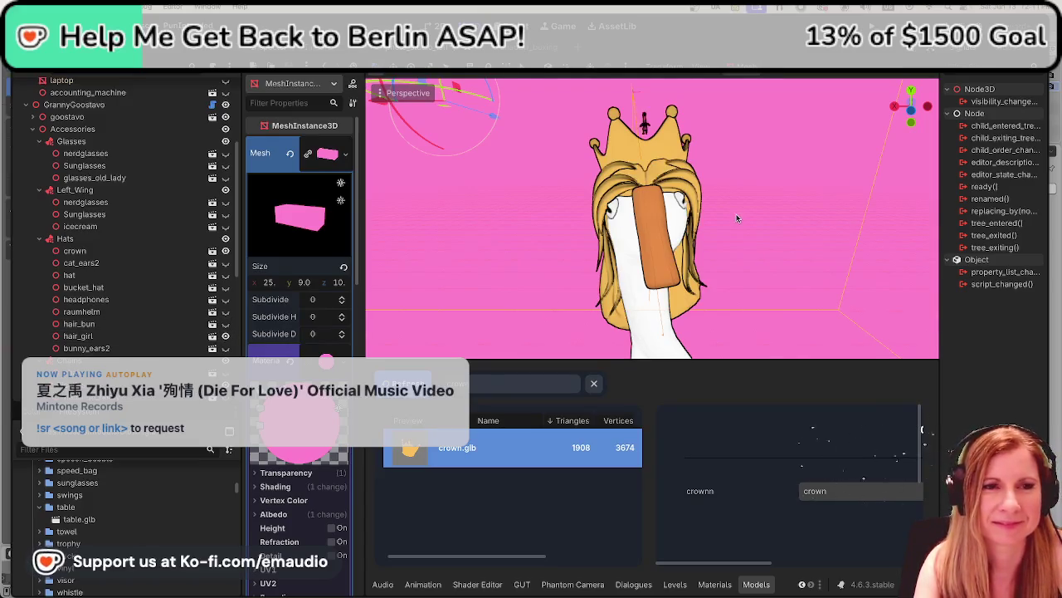
mouse_move(560, 273)
middle_mouse_down()
mouse_move(787, 269)
mouse_move(597, 163)
middle_mouse_up()
left_click(598, 163)
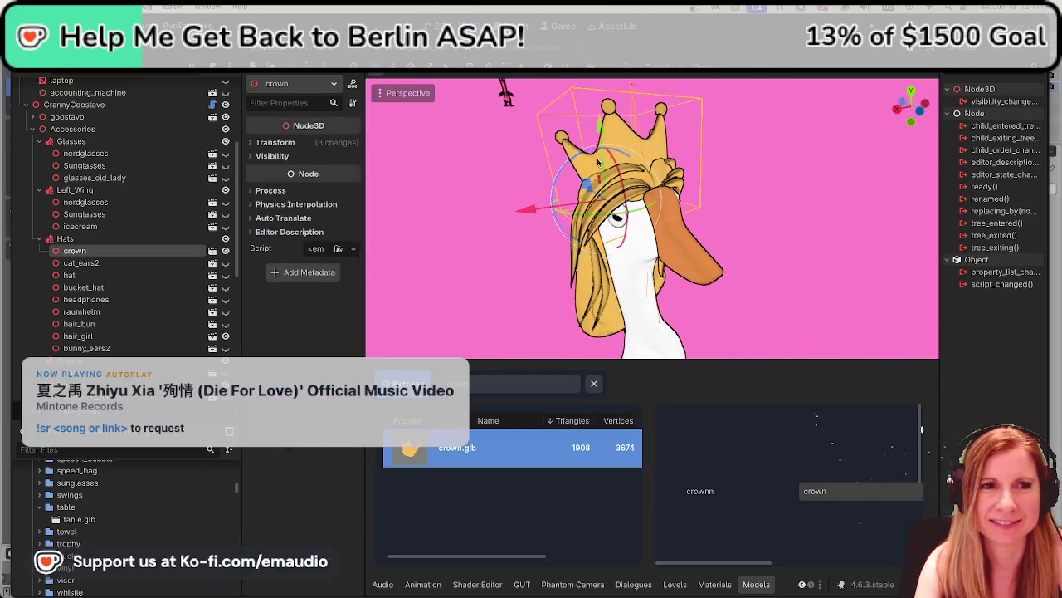
- Lower the crown along Y onto the goose's blonde hair, checking from the front
left_click_drag(598, 162, 596, 116)
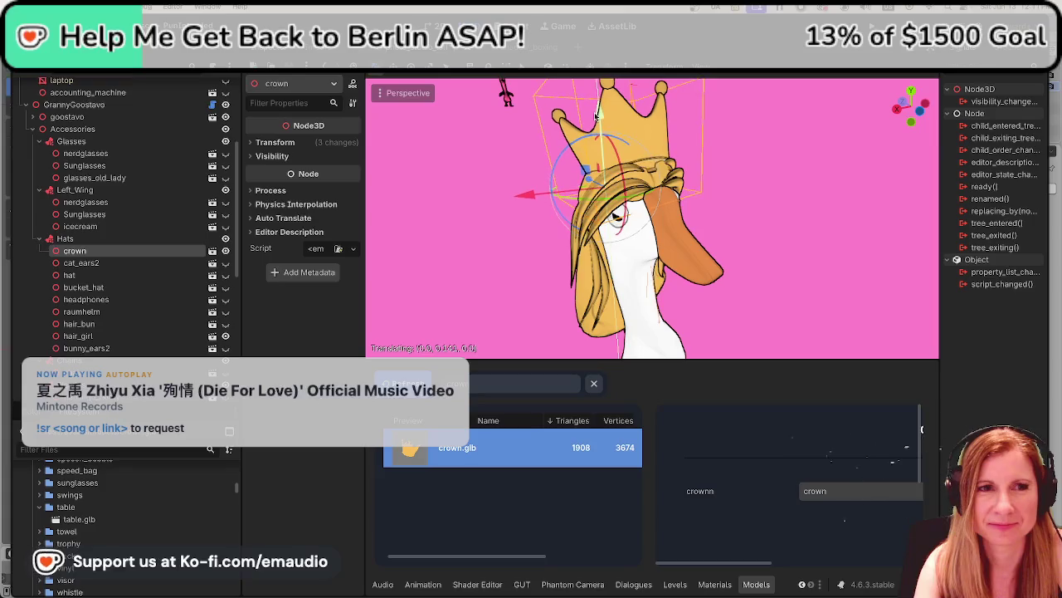
left_click_drag(596, 117, 598, 137)
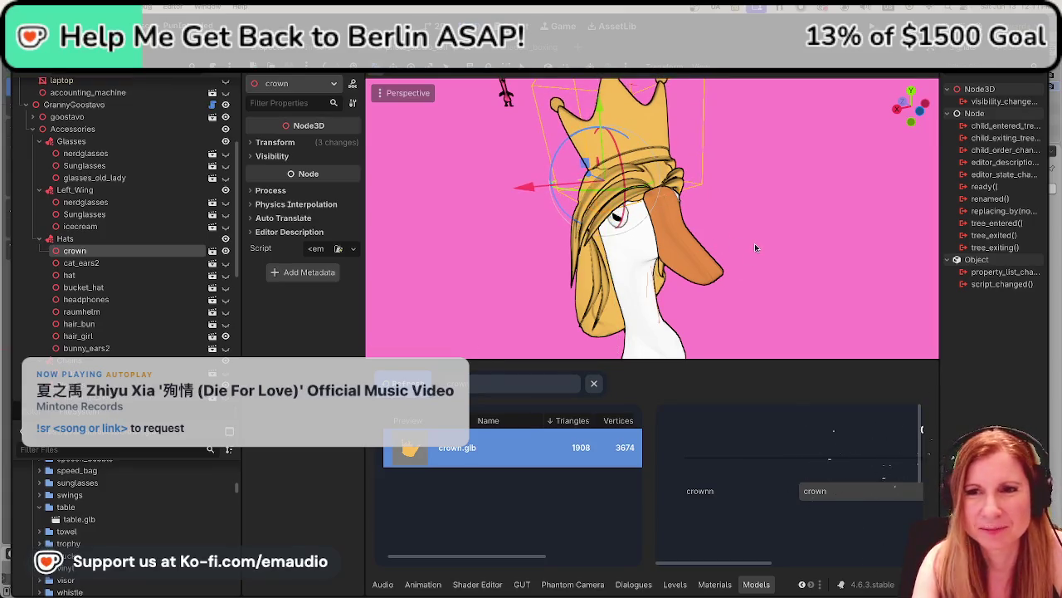
scroll(728, 231, "down", 2)
scroll(734, 235, "down", 2)
scroll(741, 240, "down", 1)
middle_click_drag(731, 241, 691, 219)
scroll(690, 220, "up", 2)
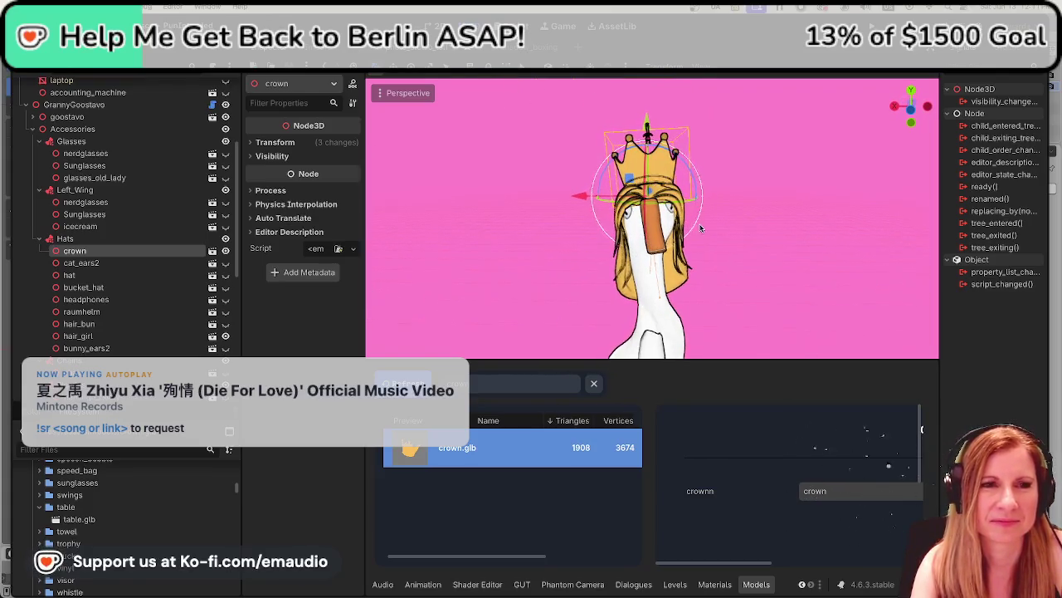
scroll(617, 230, "up", 2)
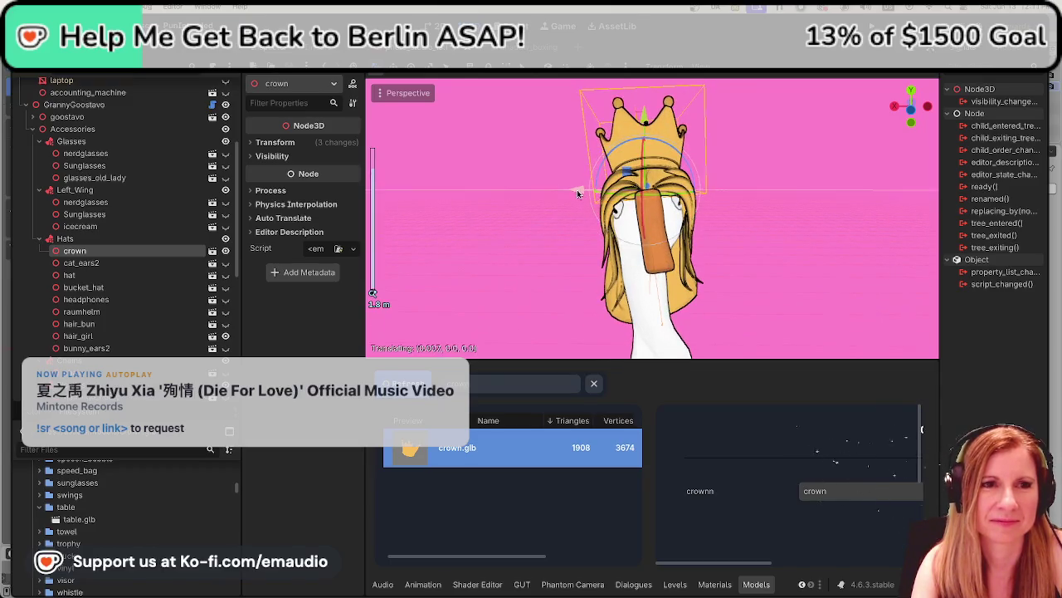
- Shift the crown slightly left along X and orbit around it to check the fit
left_click_drag(579, 190, 576, 190)
left_click(839, 208)
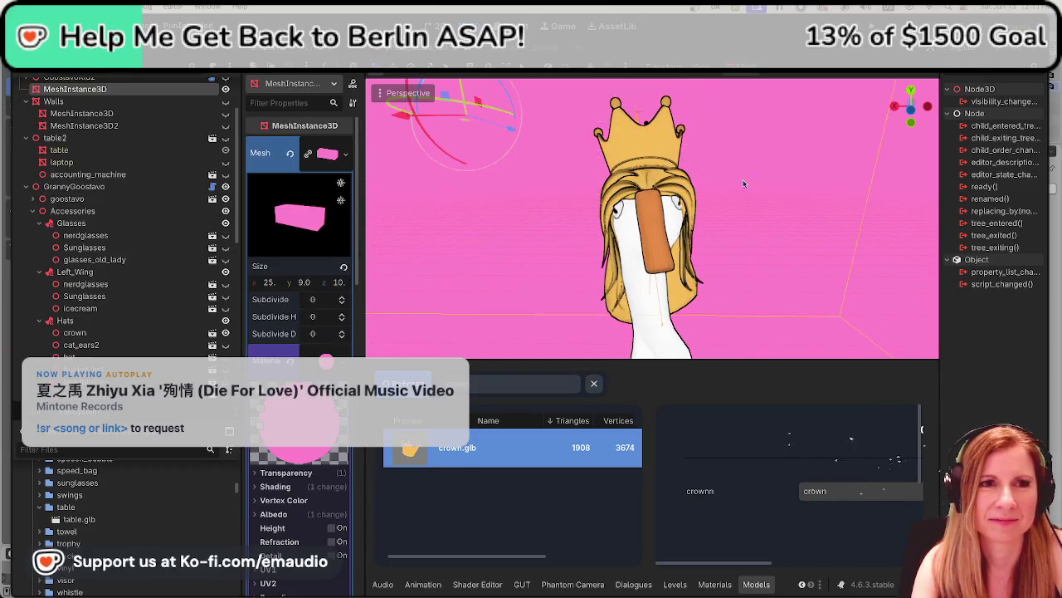
left_click(662, 148)
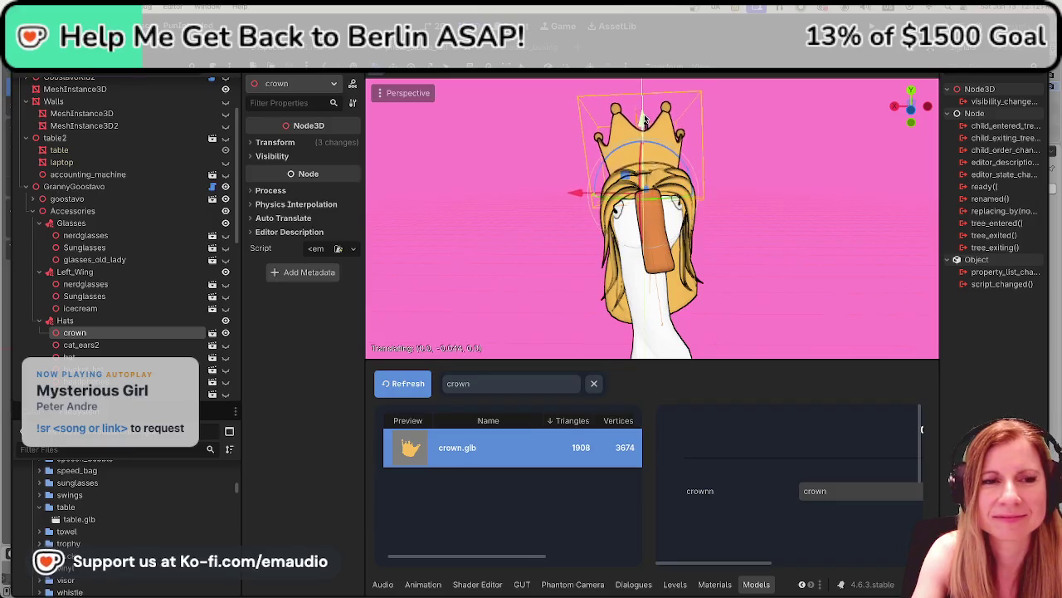
mouse_move(482, 239)
middle_mouse_down()
mouse_move(422, 119)
mouse_move(613, 228)
middle_mouse_up()
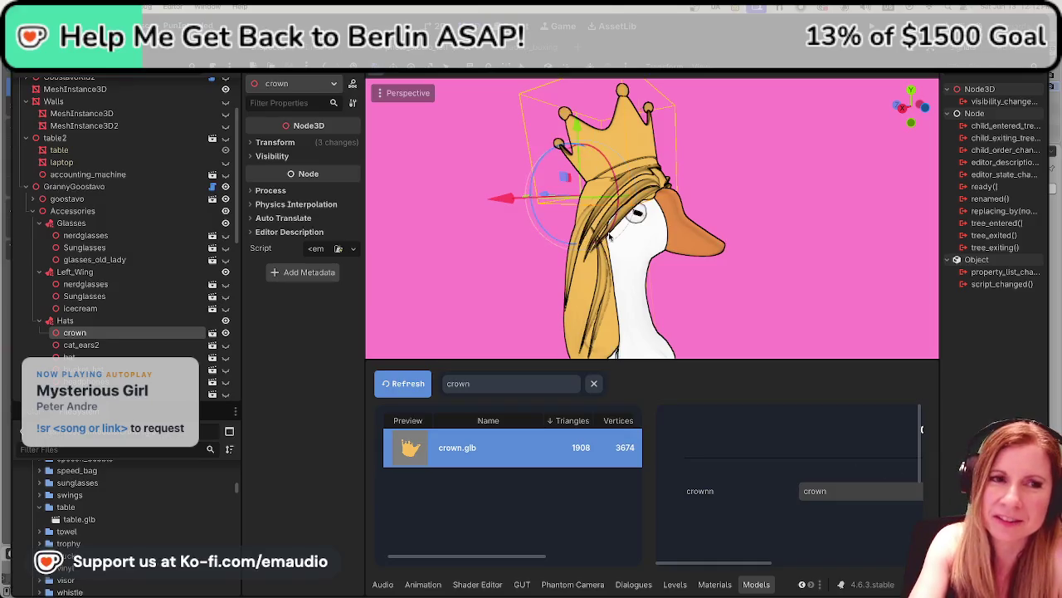
mouse_move(479, 270)
middle_mouse_down()
mouse_move(506, 261)
mouse_move(515, 272)
mouse_move(573, 278)
mouse_move(772, 280)
middle_mouse_up()
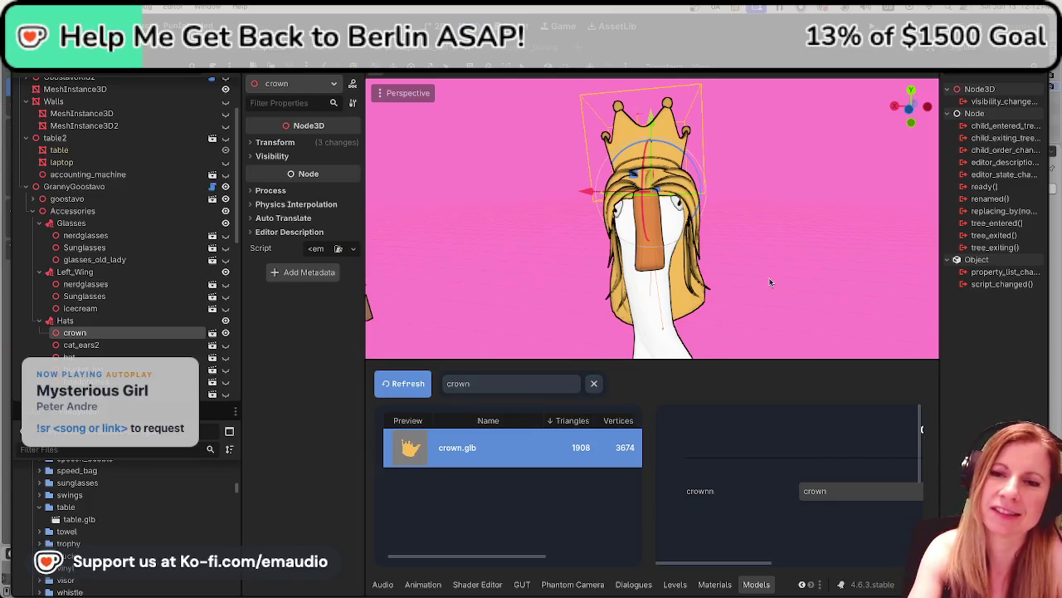
left_click(771, 282)
left_click(659, 141)
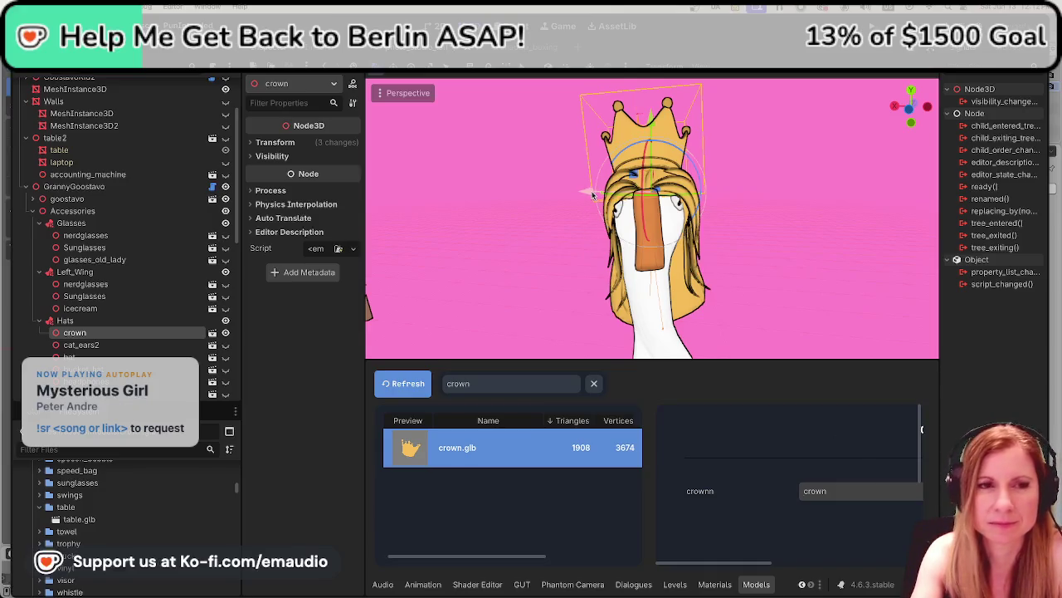
left_click(555, 262)
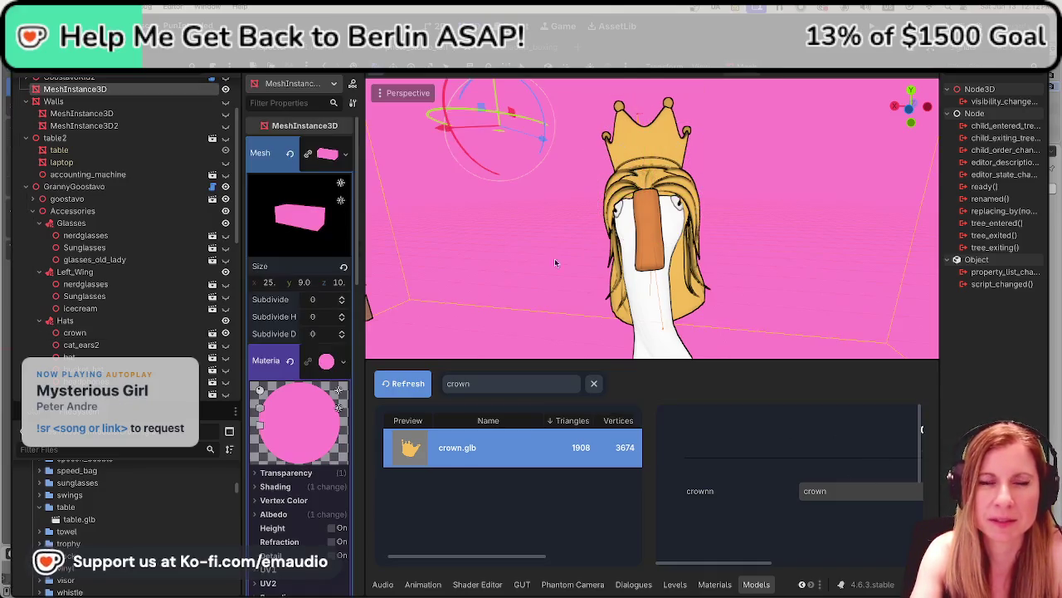
- Inspect the crowned goose from the side and save the scene
middle_click_drag(572, 274, 655, 189)
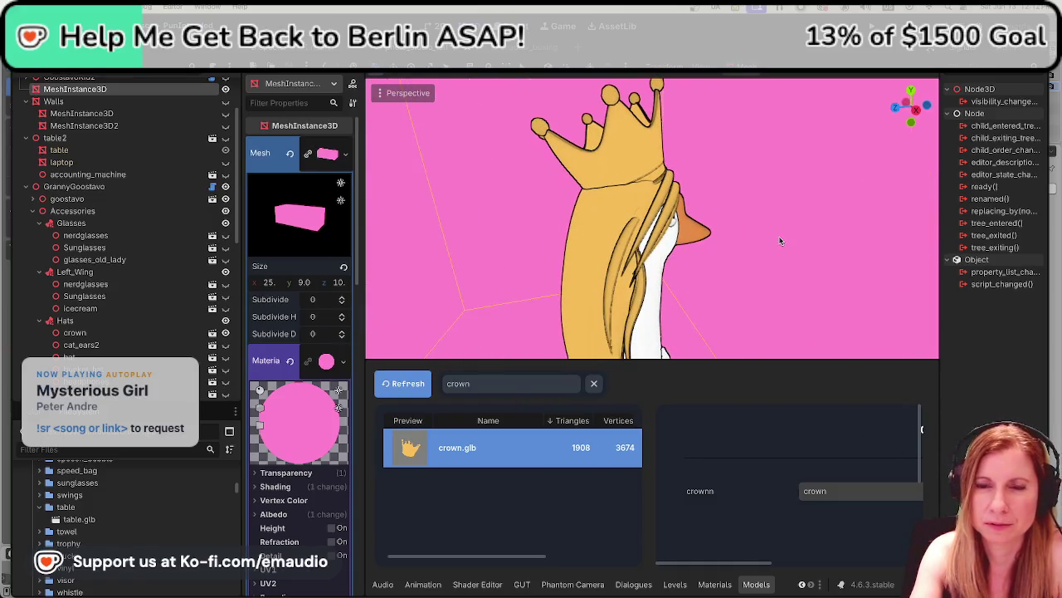
mouse_move(834, 266)
middle_mouse_down()
mouse_move(629, 286)
mouse_move(648, 266)
middle_mouse_up()
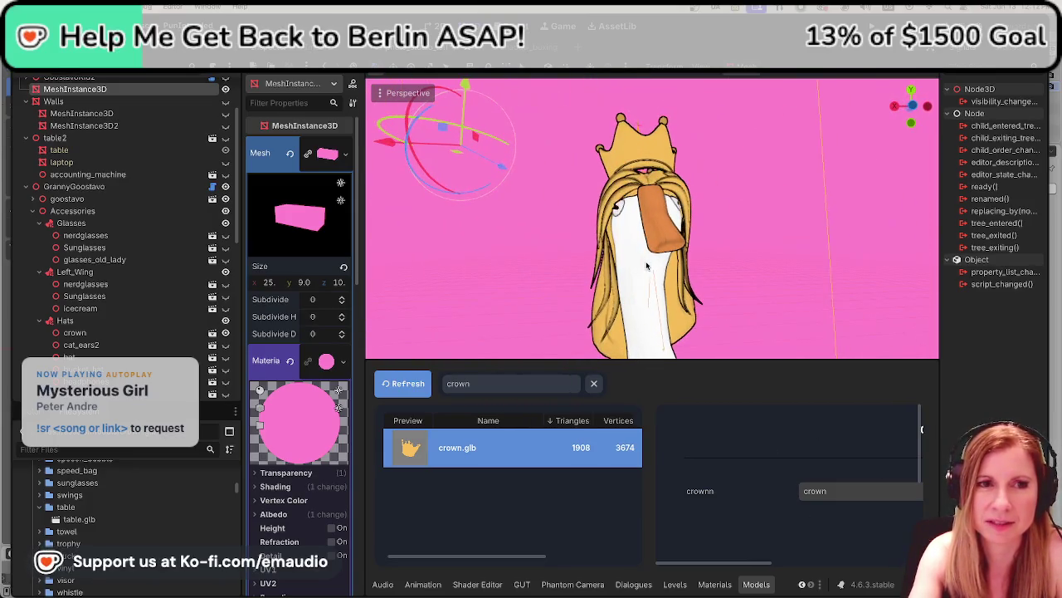
key("ctrl+s")
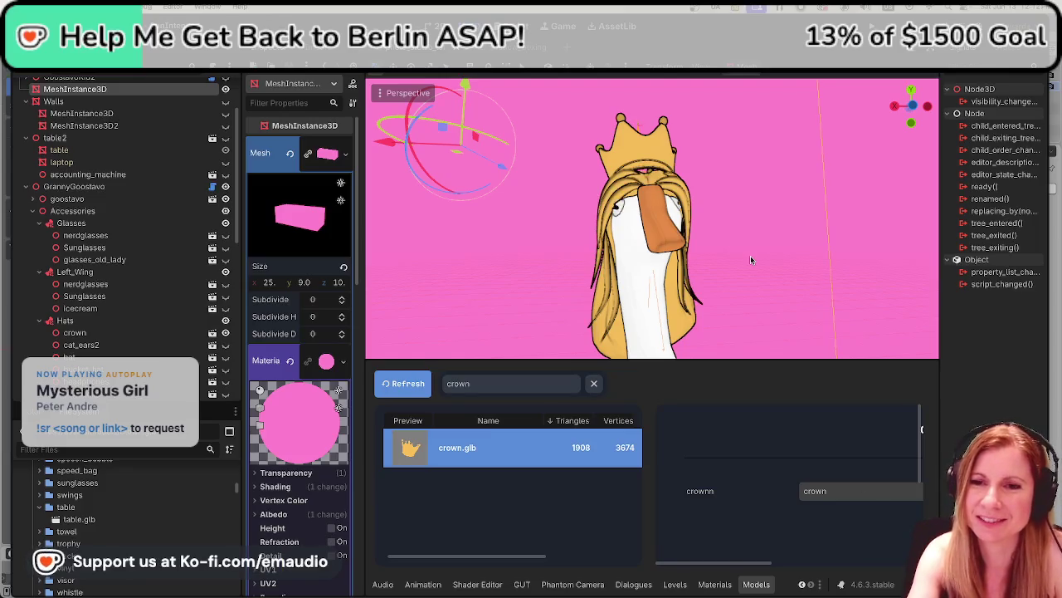
- Nudge the crown slightly up and right on the hair and orbit to check it
mouse_move(749, 261)
middle_mouse_down()
mouse_move(739, 265)
mouse_move(750, 272)
middle_mouse_up()
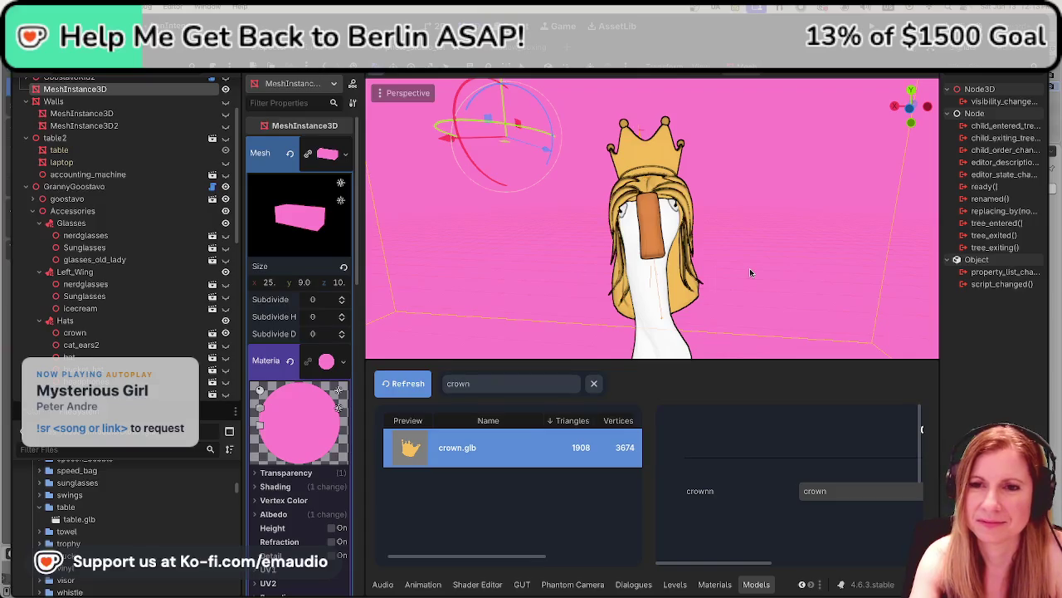
mouse_move(749, 272)
middle_mouse_down()
mouse_move(515, 282)
mouse_move(434, 119)
mouse_move(684, 290)
middle_mouse_up()
left_click(629, 177)
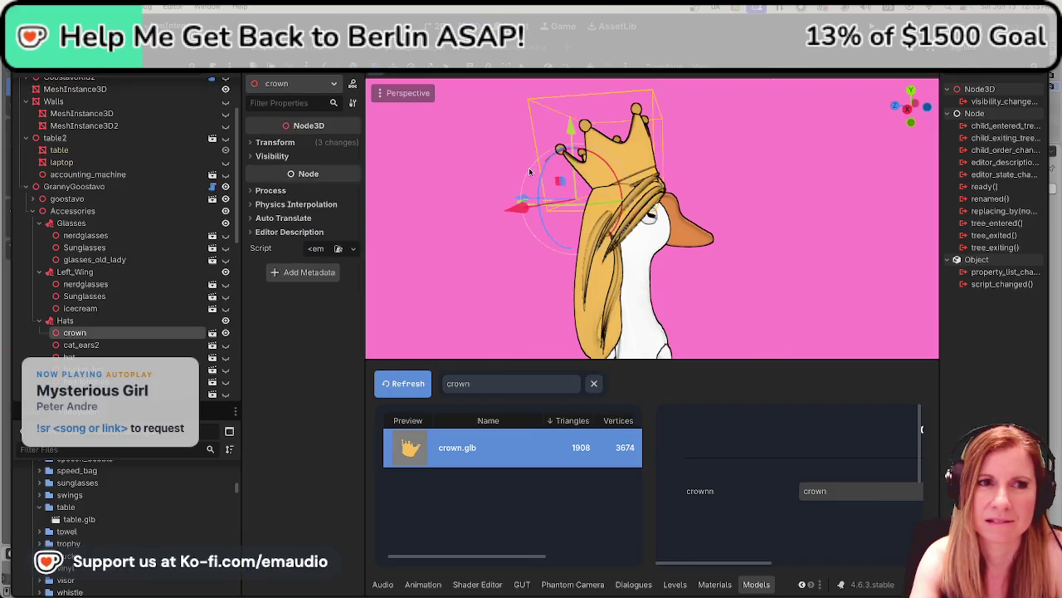
left_click(540, 170)
left_click(645, 164)
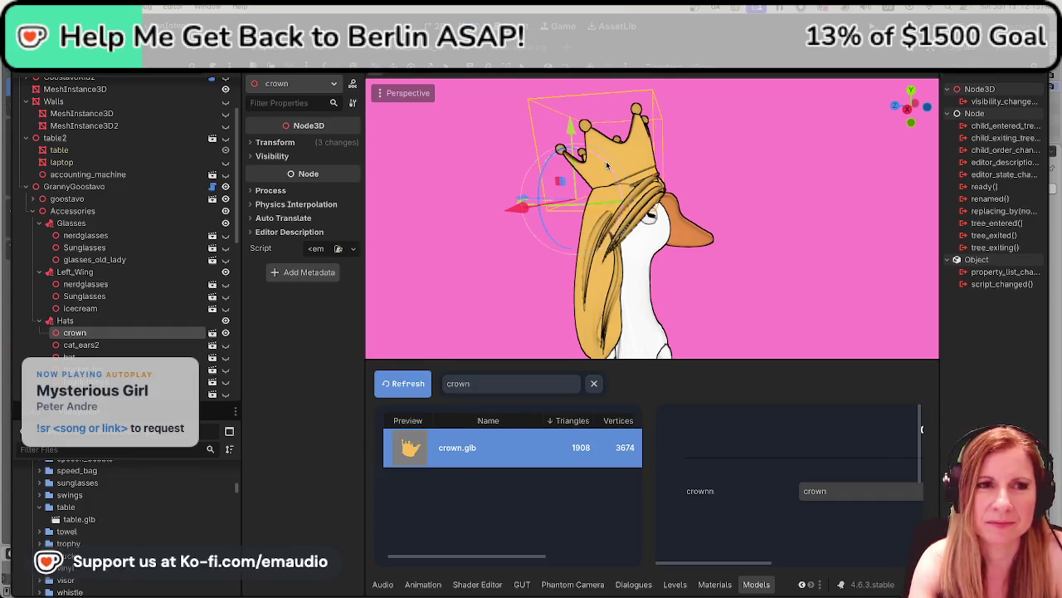
left_click_drag(606, 166, 569, 118)
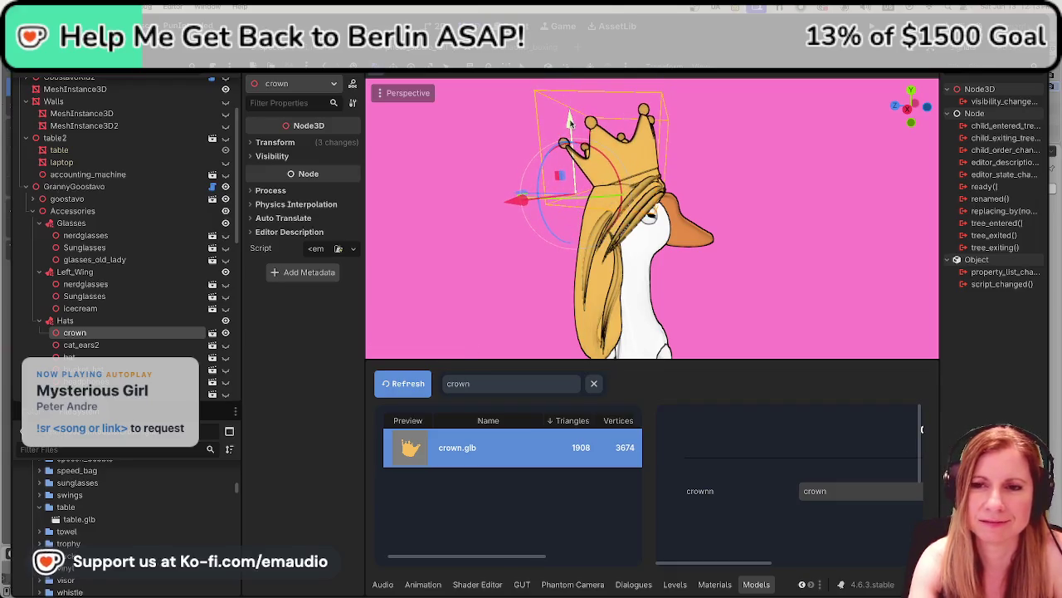
left_click(843, 251)
middle_click_drag(764, 248, 674, 239)
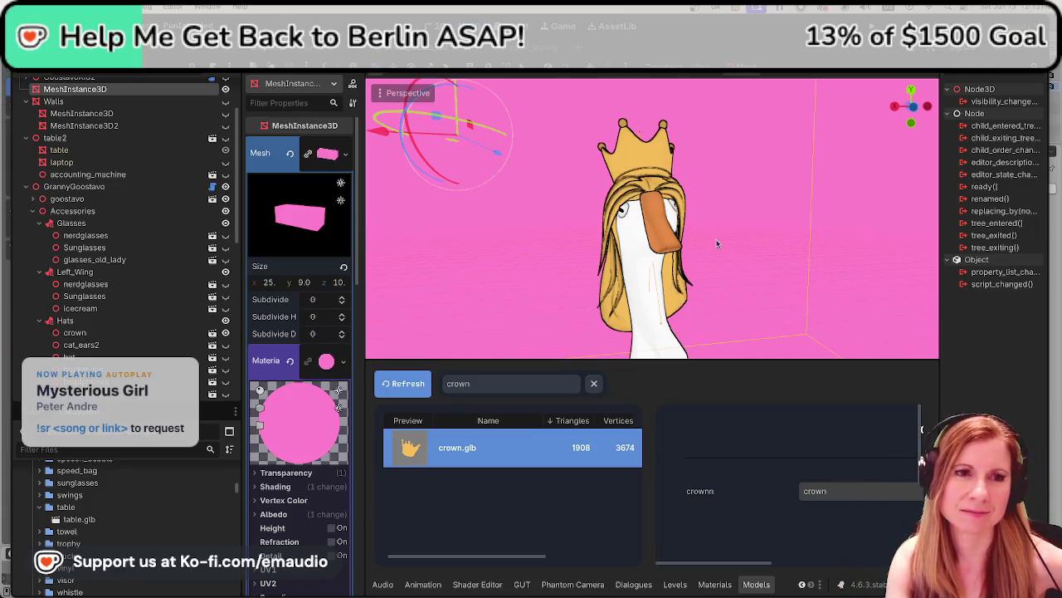
middle_click_drag(808, 252, 755, 268)
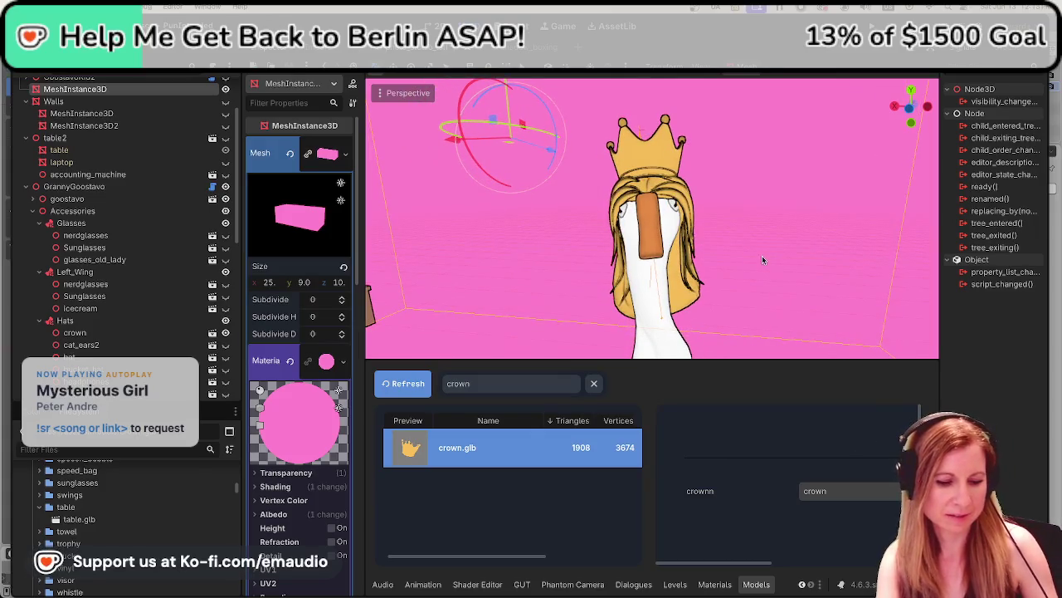
- Save the Godot scene with the gold-crowned, blonde-haired goose
key("ctrl+s")
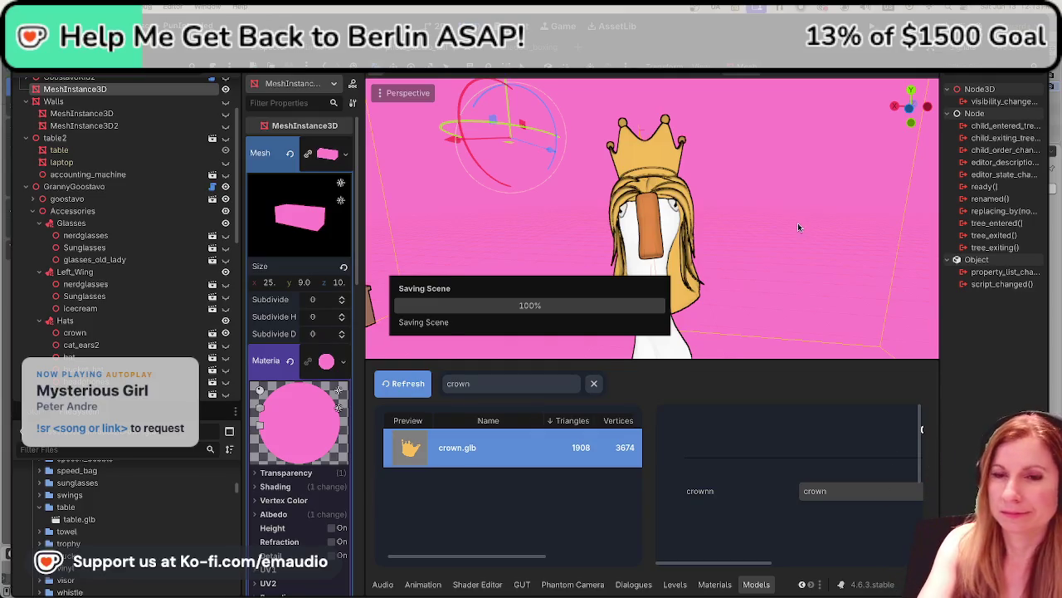